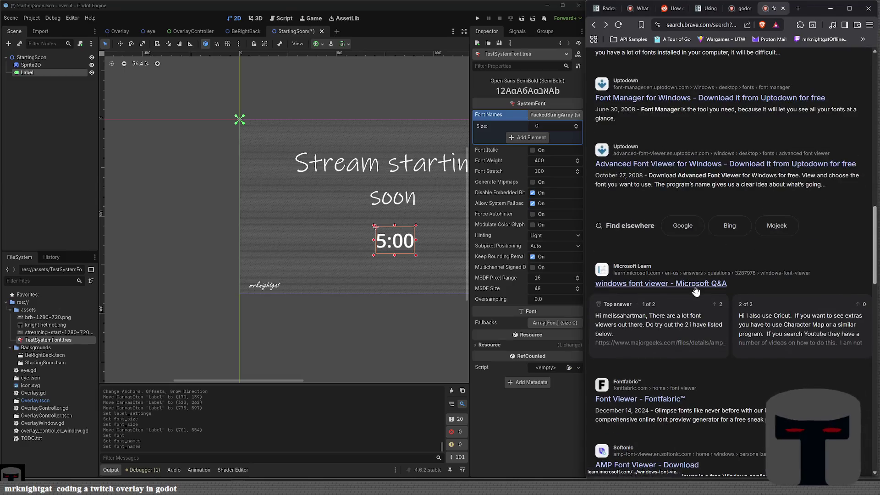
Step: Refine the Brave search for Windows font viewers by adding 'opensource'
scroll(697, 277, "up", 10)
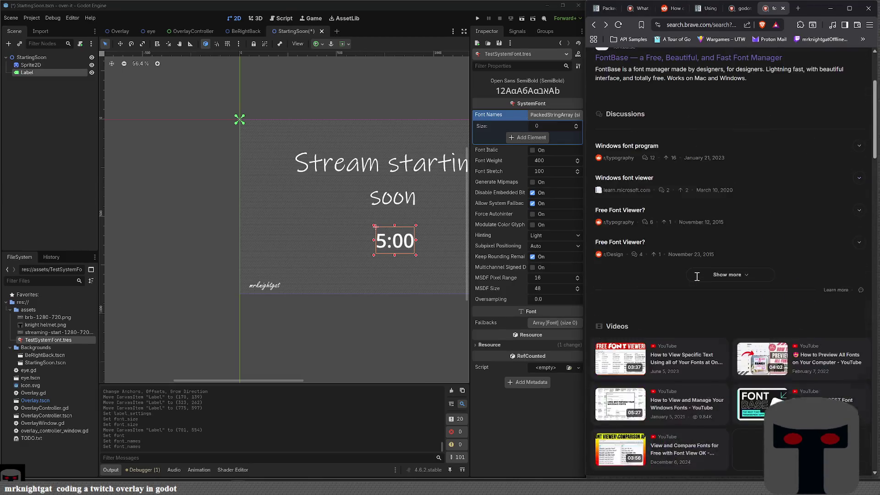
left_click(702, 60)
type("opensource")
key("Return")
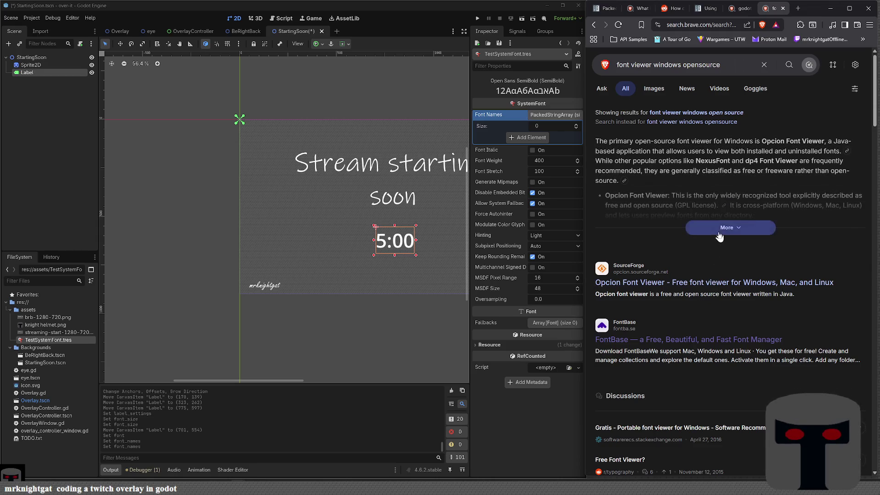
Step: Expand the AI answer and open the Opcion Font Viewer website from the results
left_click(720, 237)
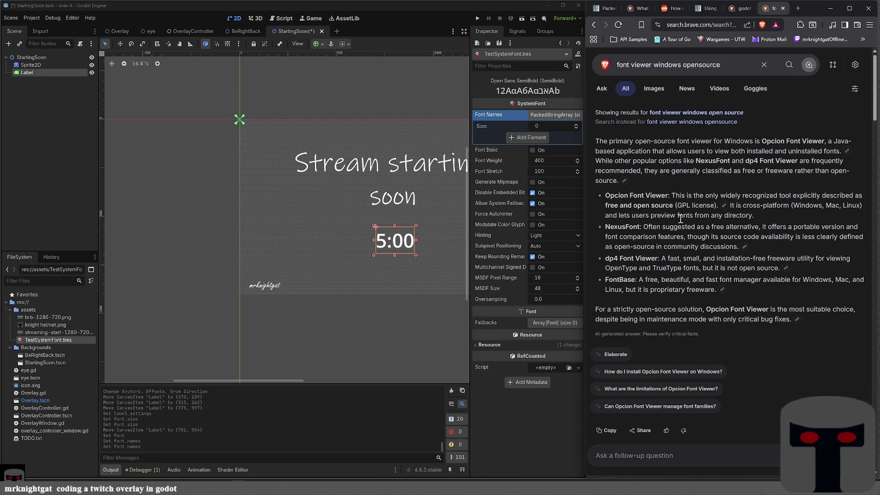
scroll(671, 243, "down", 5)
left_click(670, 240)
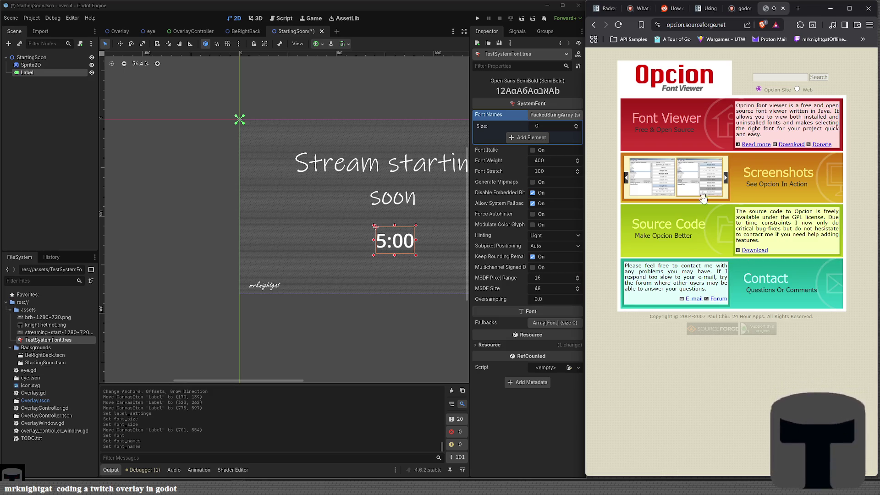
Step: Go to the Opcion Font Viewer download files on SourceForge
left_click(791, 145)
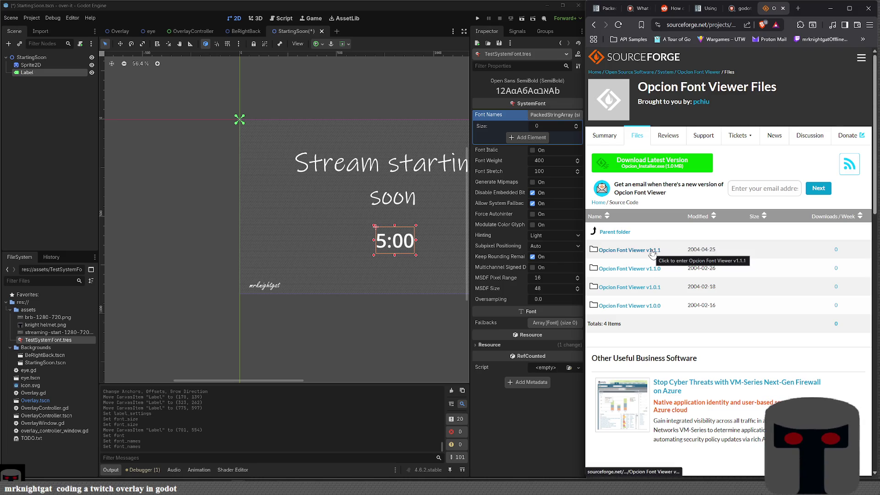
left_click(594, 25)
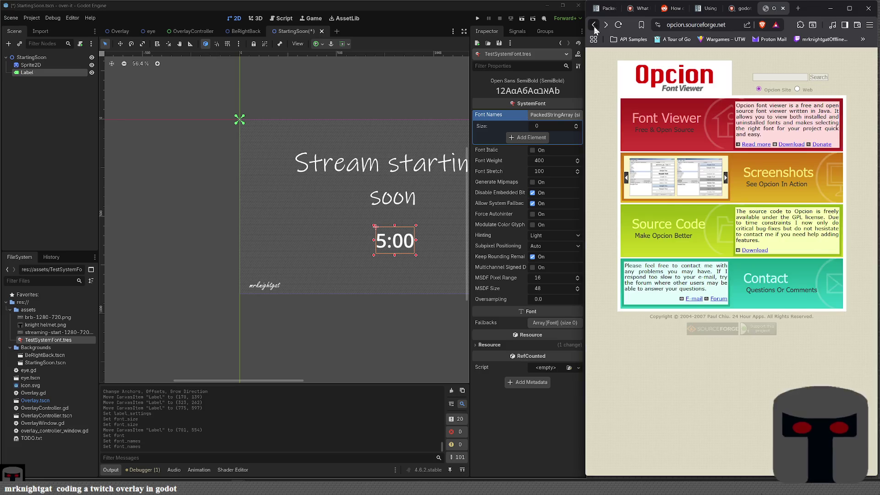
left_click(787, 144)
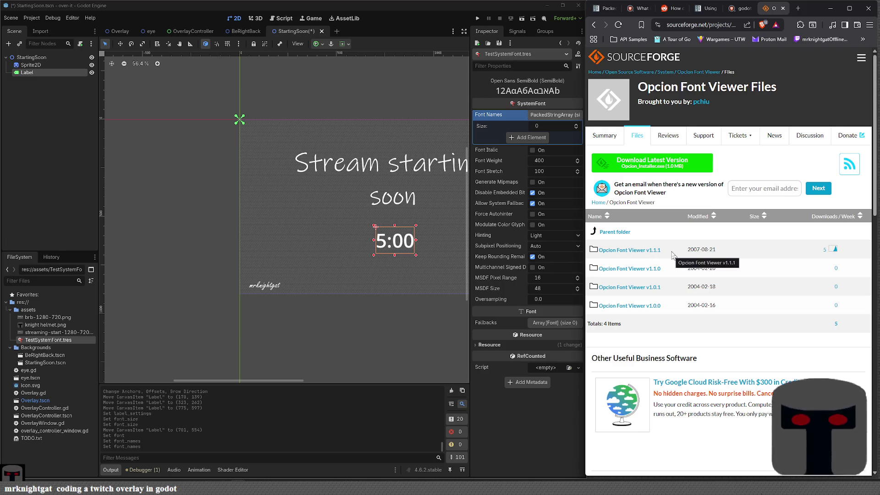
Step: Open the v1.1.1 folder, check the installer's checksums, and download Opcion_Installer.exe
left_click(635, 251)
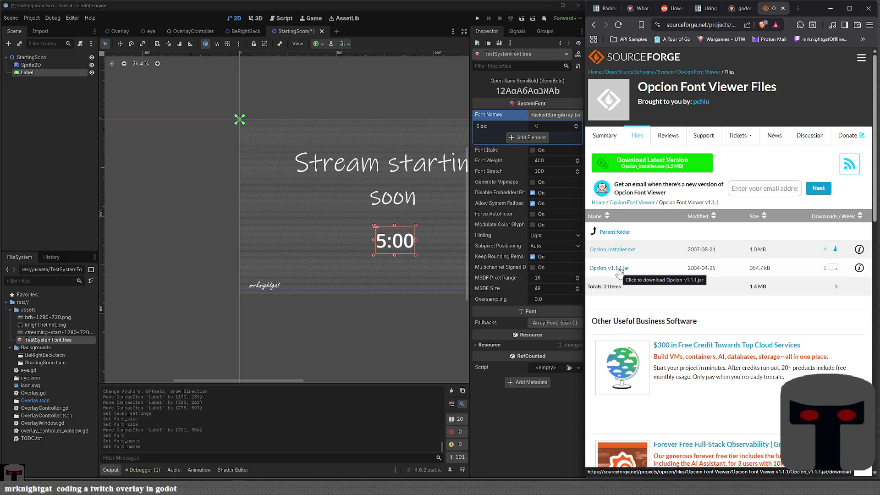
left_click(858, 250)
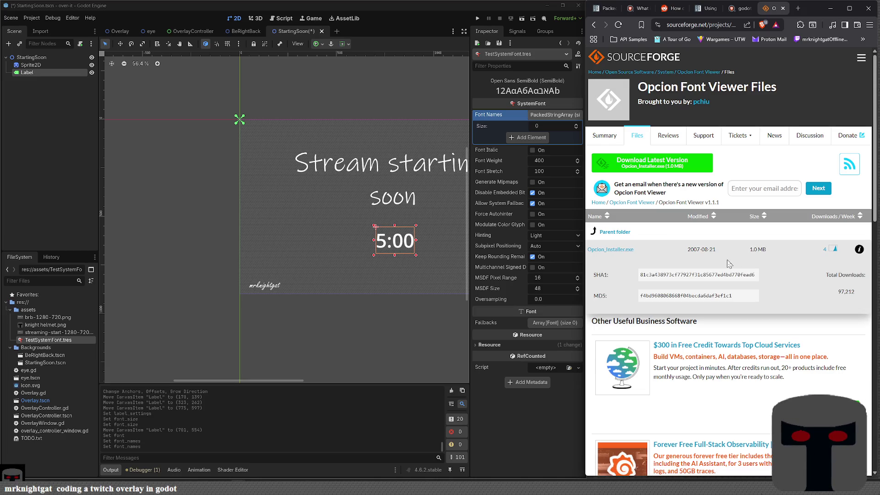
left_click(661, 234)
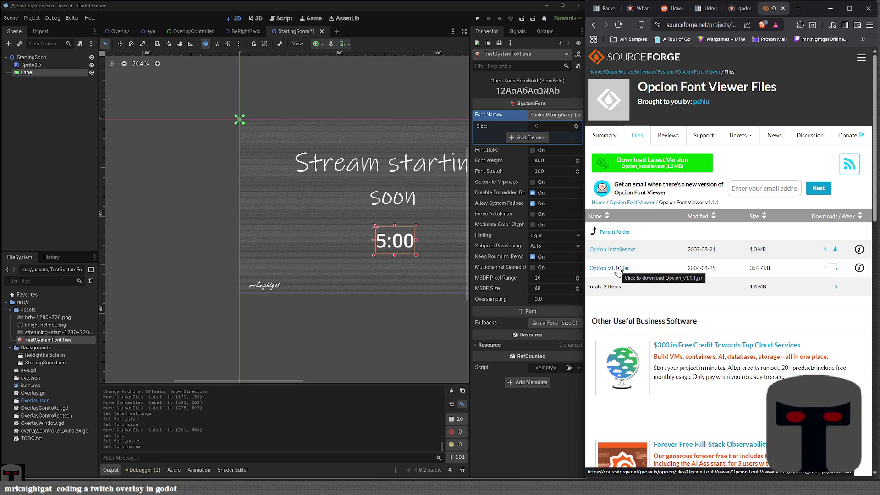
left_click(614, 252)
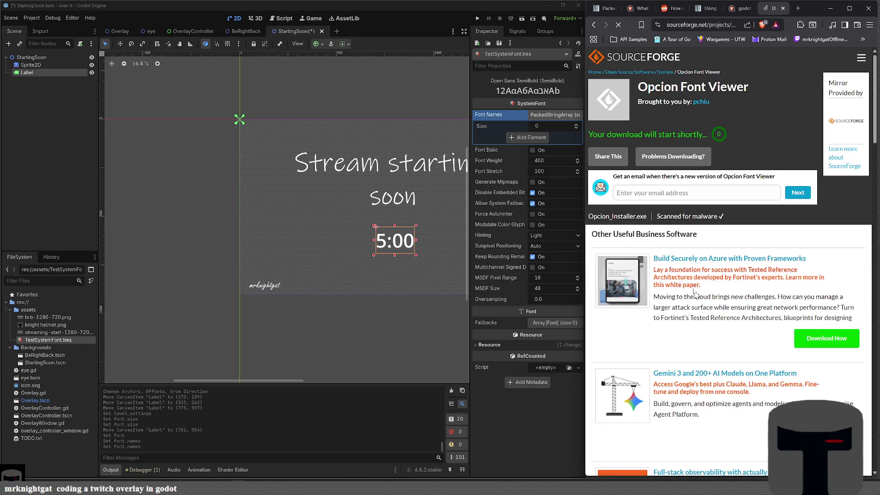
Step: Save Opcion_Installer.exe into the Desktop apps_for_install folder and close the SourceForge tab
scroll(686, 283, "down", 3)
scroll(686, 284, "down", 3)
scroll(688, 287, "down", 8)
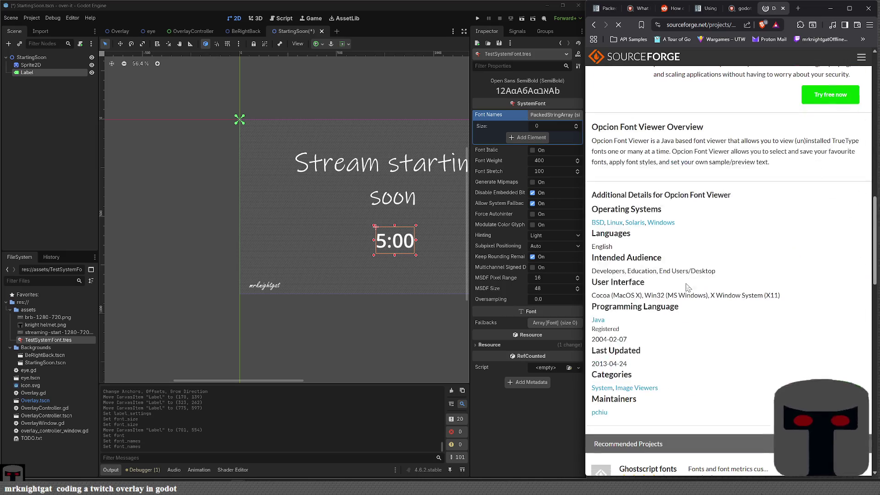
scroll(642, 337, "down", 6)
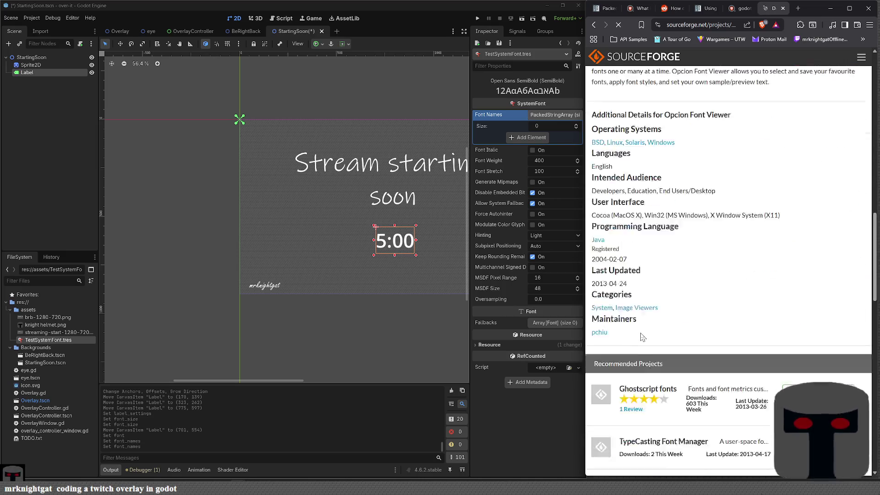
scroll(641, 336, "down", 9)
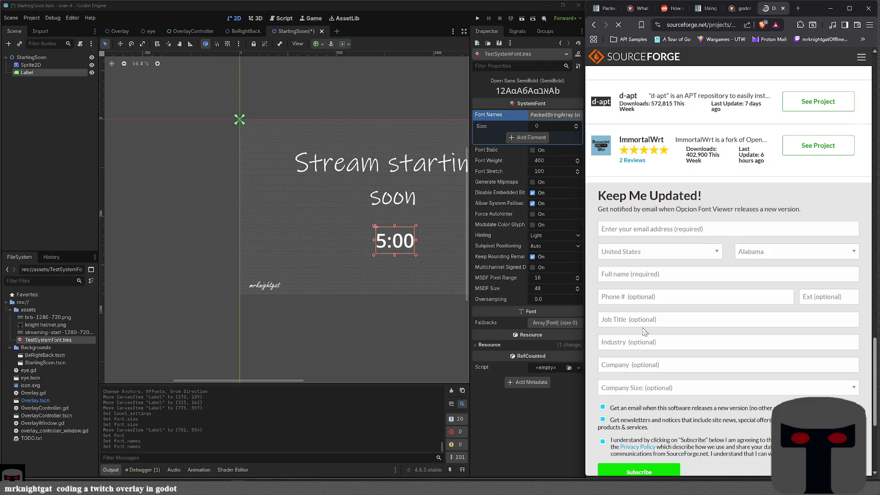
scroll(645, 331, "down", 5)
scroll(645, 331, "up", 18)
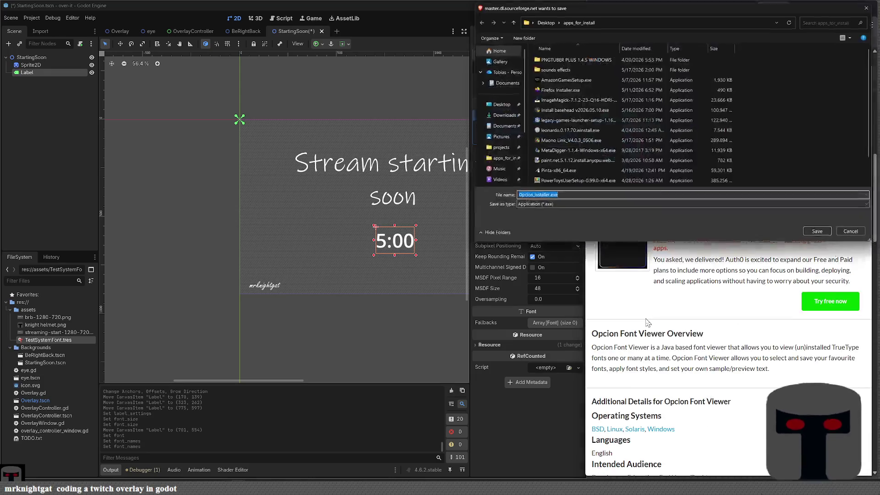
left_click(821, 234)
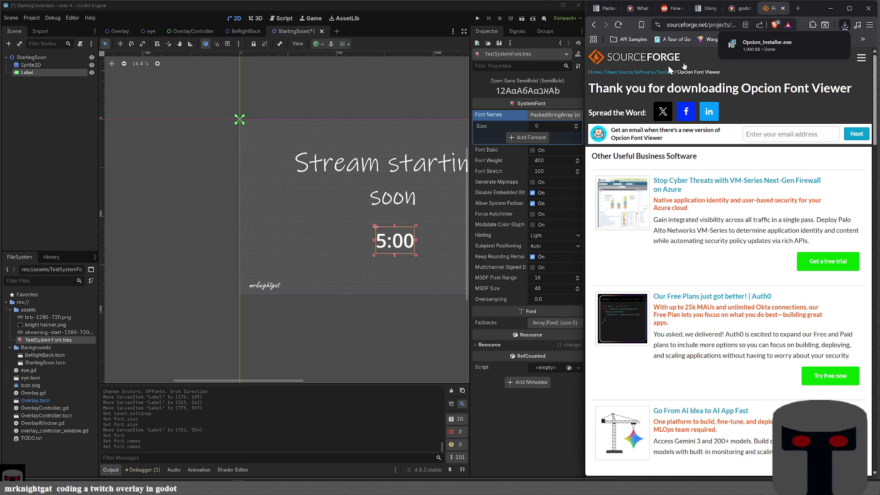
left_click(784, 8)
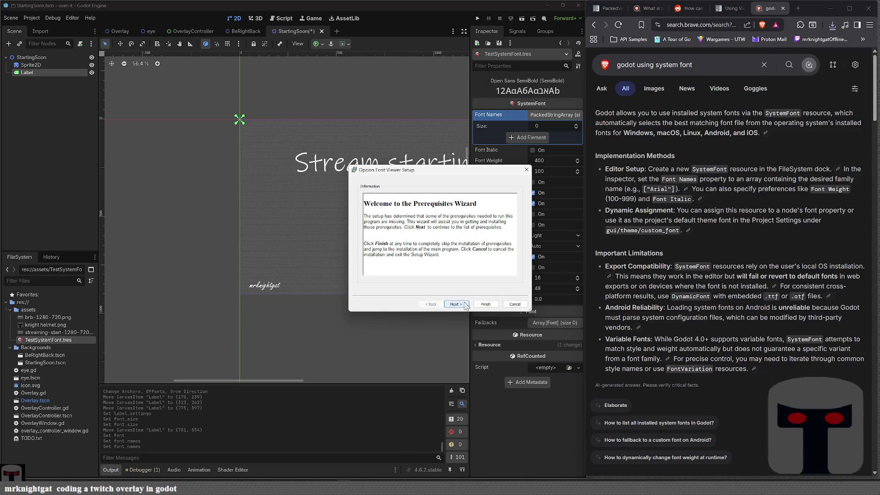
Step: Check the prerequisites, back out and cancel Opcion setup, then switch to Paint.NET
left_click(465, 305)
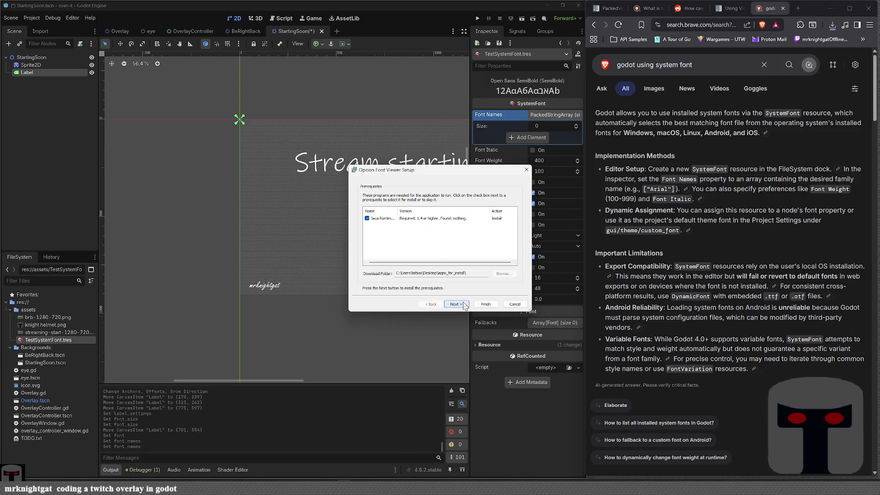
left_click(431, 304)
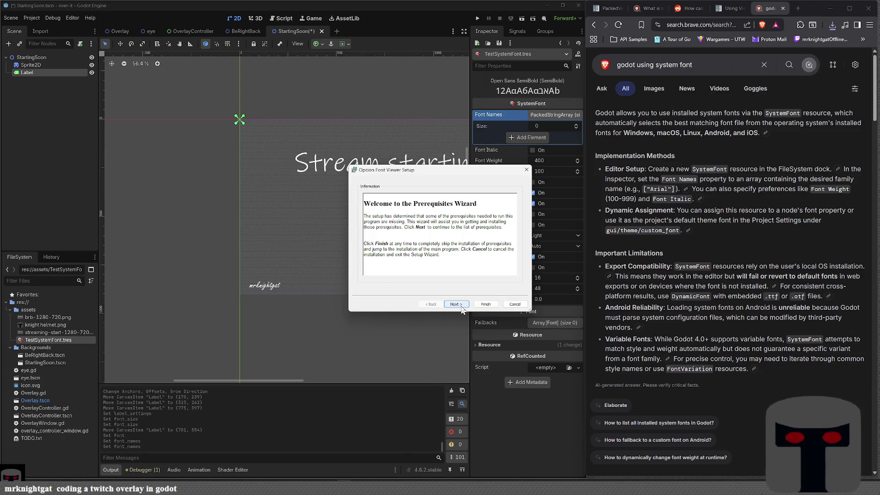
left_click(516, 305)
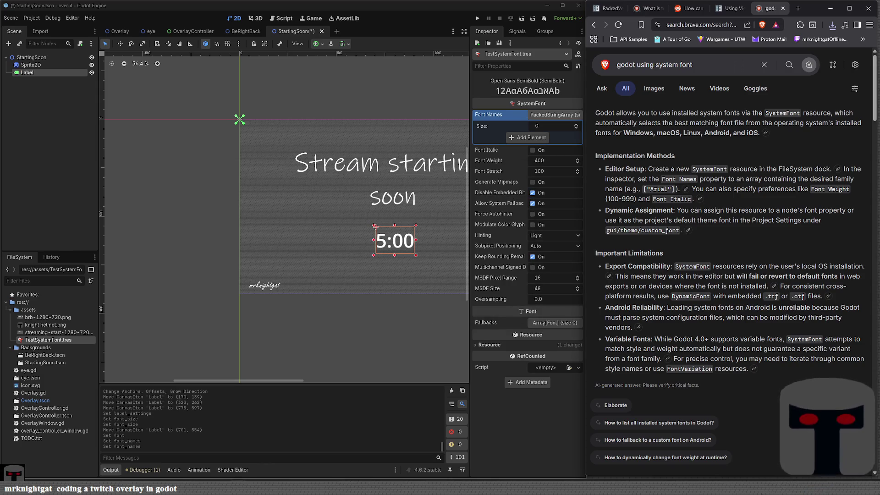
mouse_move(238, 486)
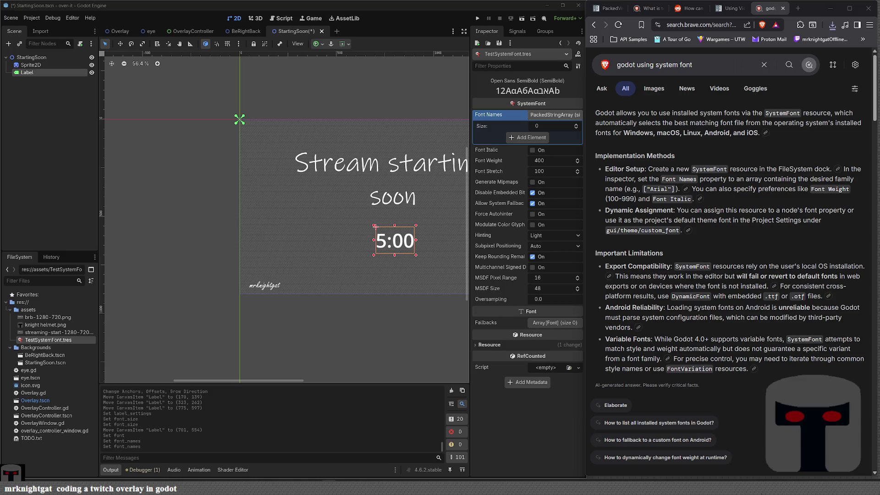
key("alt+Tab")
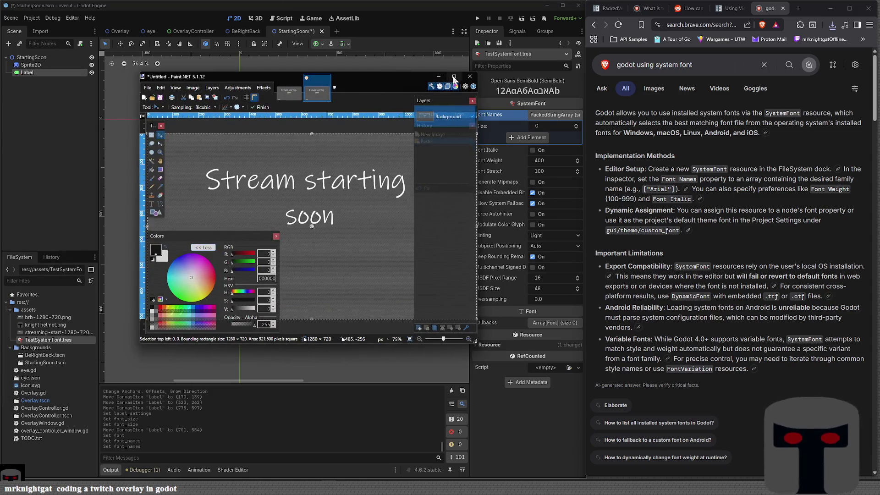
Step: Maximize the Paint.NET window, commit the pasted image and deselect it
double_click(392, 81)
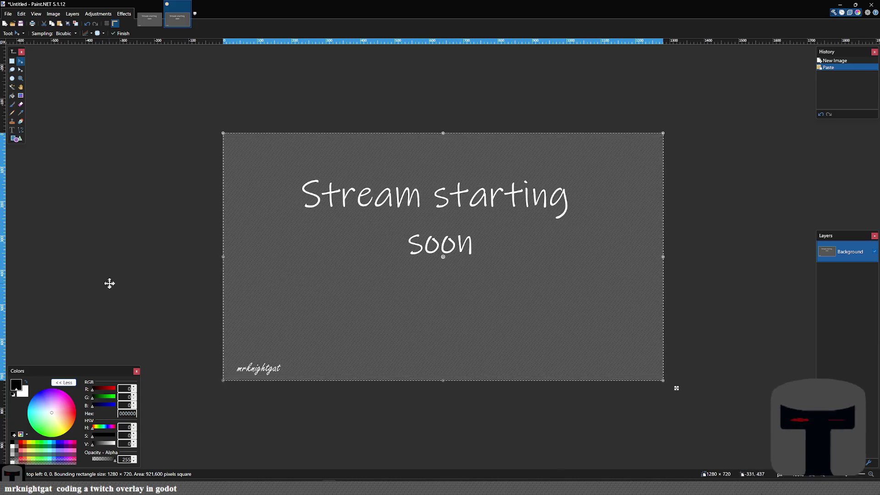
left_click(365, 293)
key("ctrl+d")
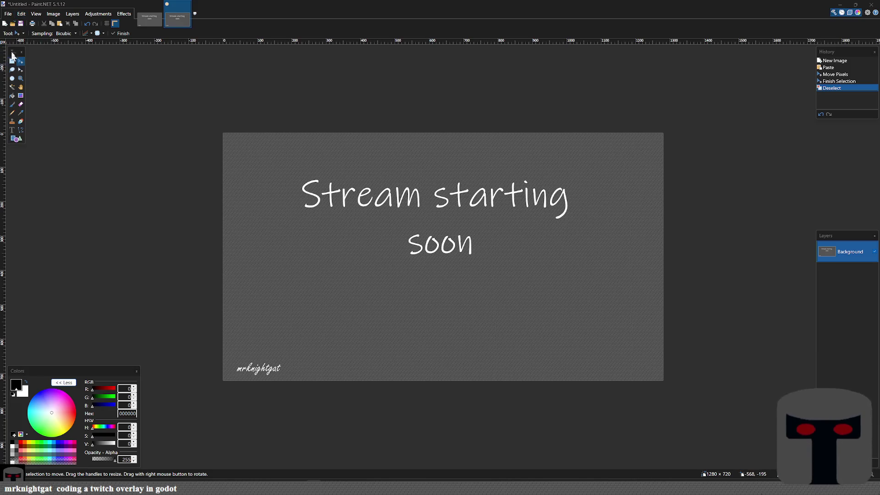
Step: Browse the File, View and Layers menus without choosing anything
left_click(9, 15)
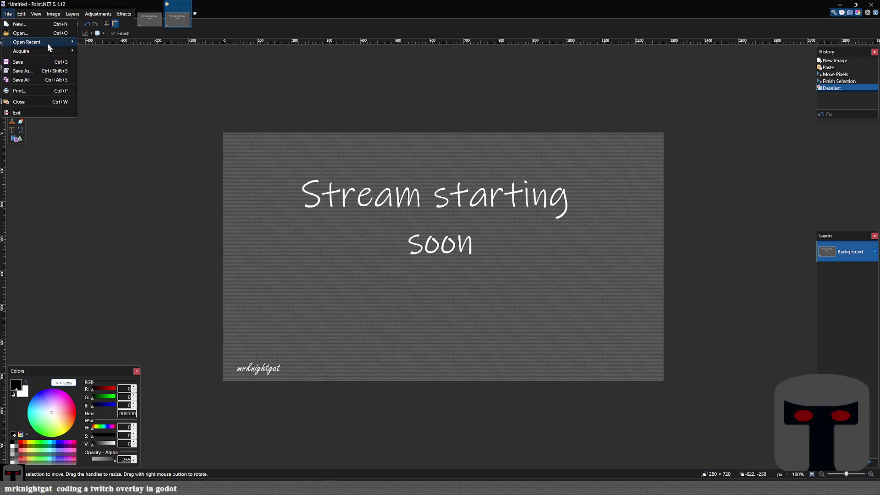
key("Escape")
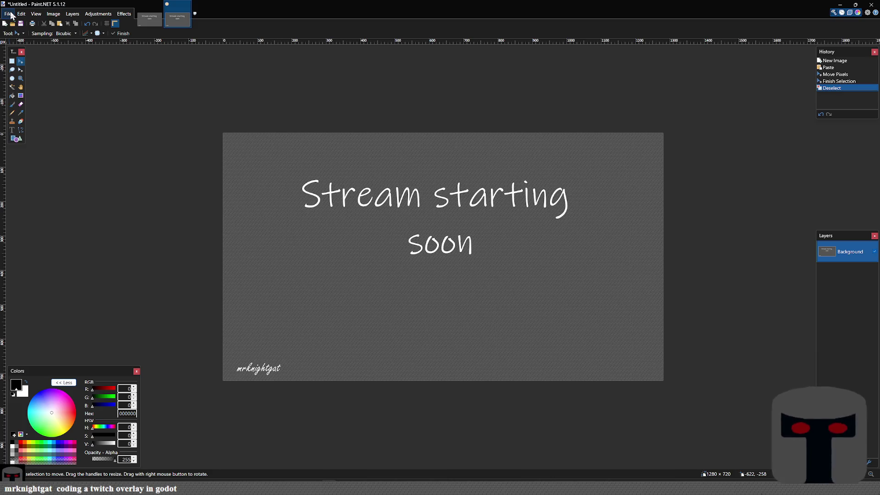
left_click(39, 18)
mouse_move(59, 21)
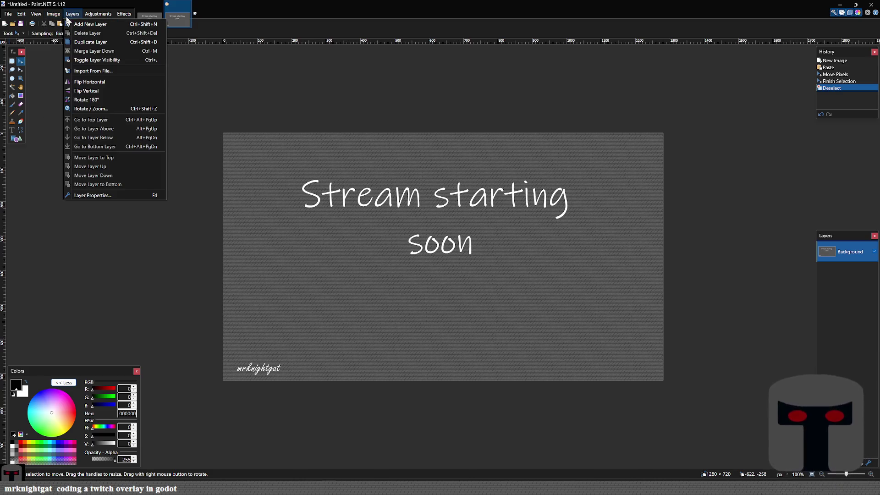
mouse_move(94, 17)
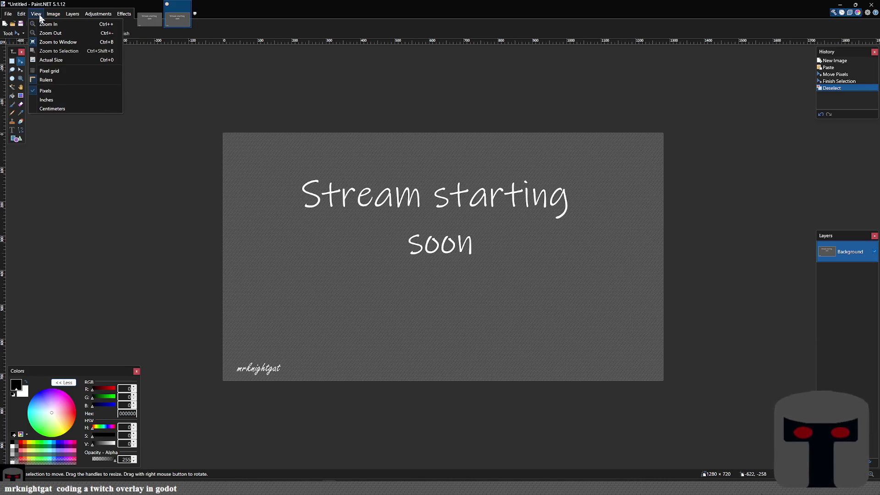
left_click(21, 14)
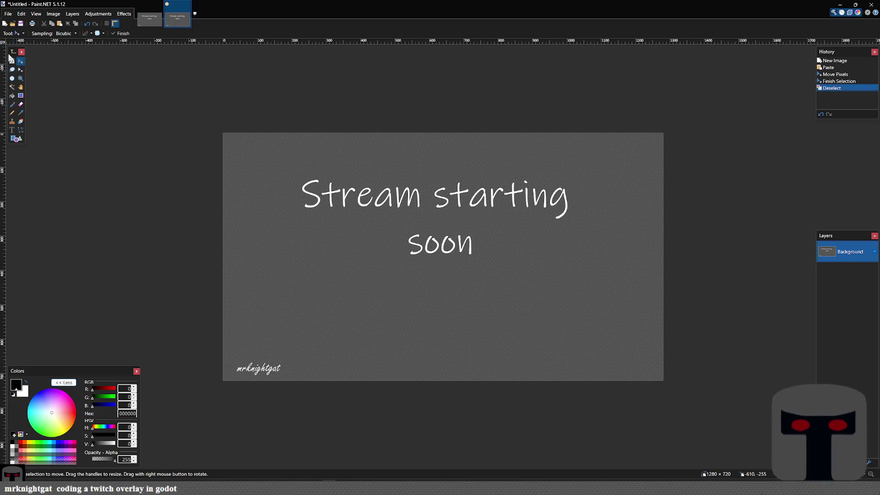
Step: Start text below 'soon' with the Text tool, then undo the botched attempt
key("t")
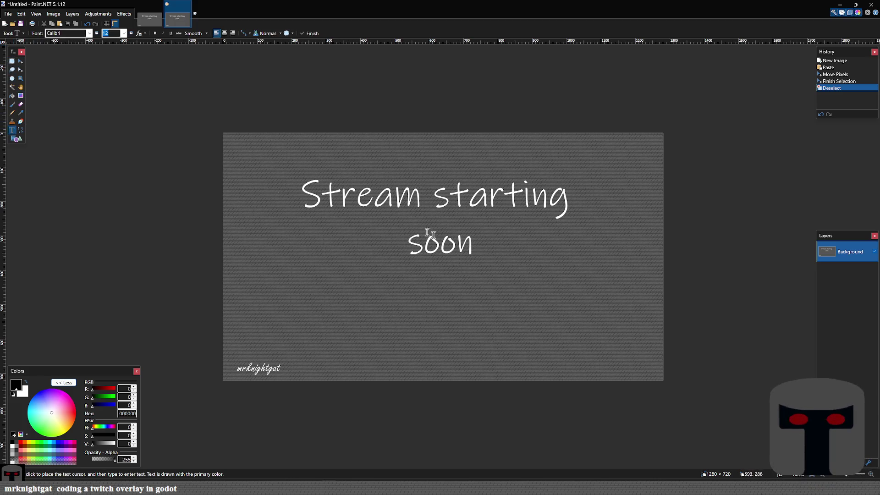
left_click(414, 314)
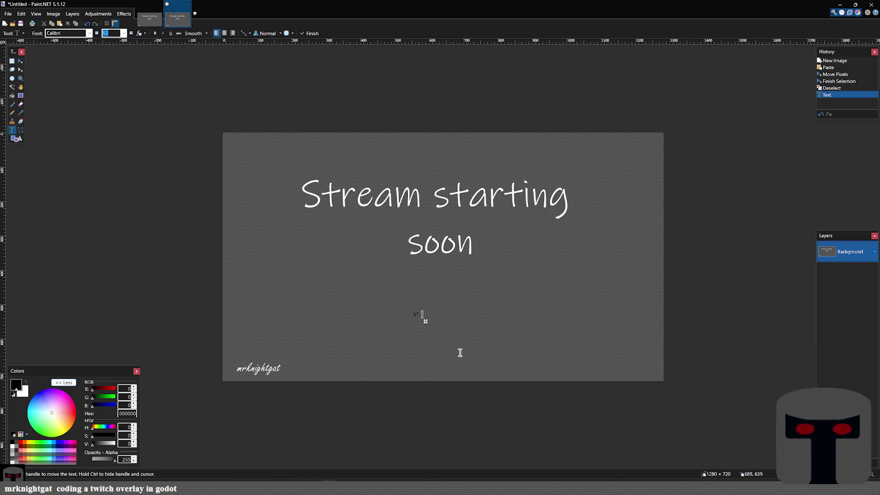
key("BackSpace")
key("BackSpace")
key("BackSpace")
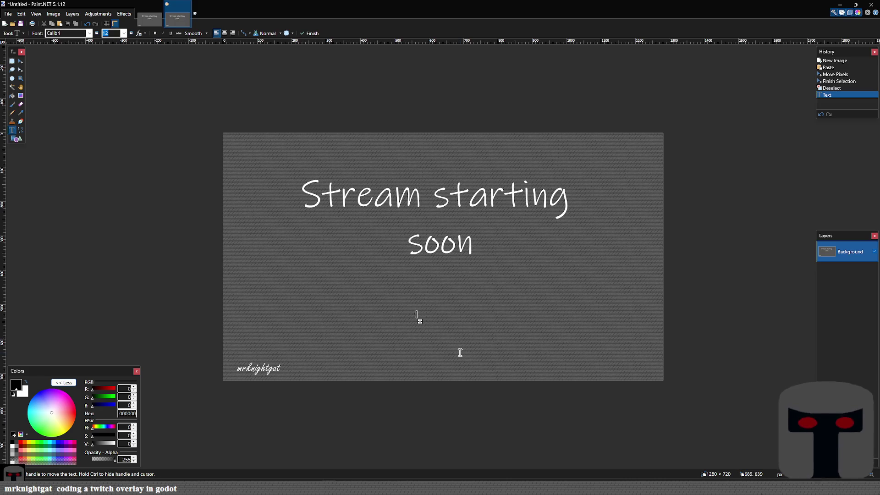
type(":00")
key("ctrl+a")
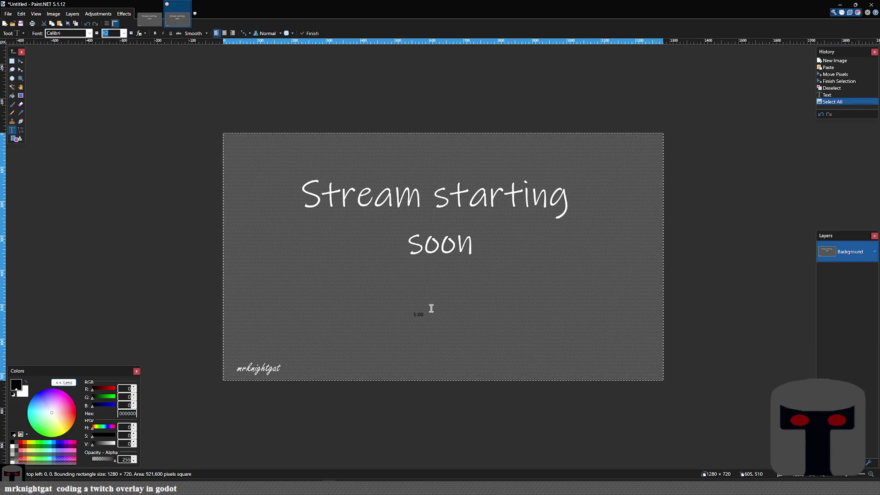
key("ctrl+d")
key("ctrl+z")
key("ctrl+z")
key("ctrl+z")
Step: Type '5:0' below the title and set the text size to 108
left_click(426, 318)
type("5:")
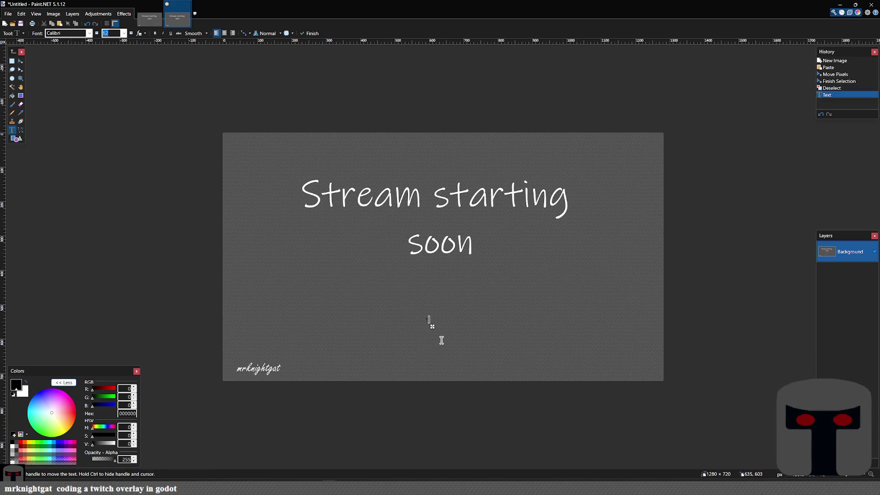
type("00")
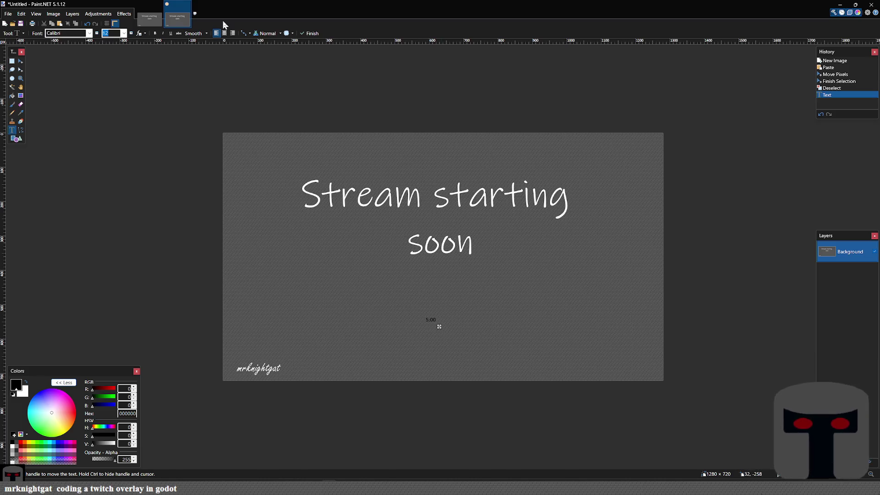
left_click(124, 33)
left_click(112, 170)
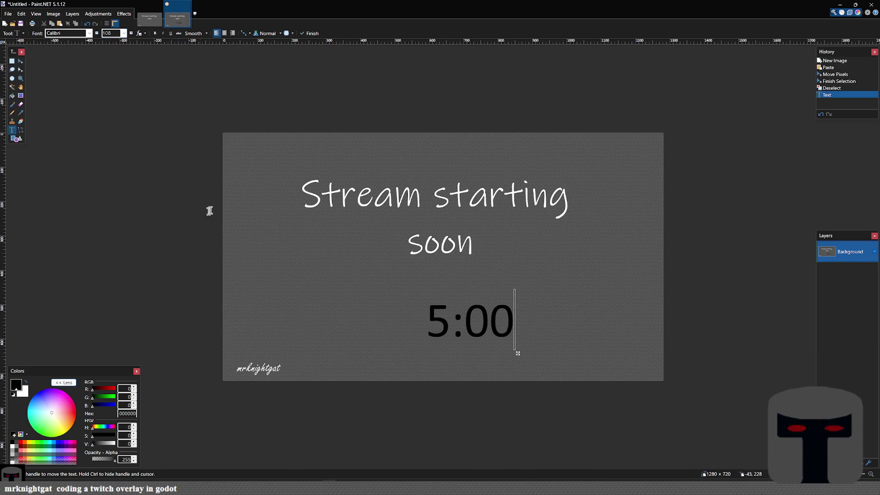
Step: Try repositioning the text with Move Selection, then undo the accidental move
left_click(21, 61)
key("ctrl+a")
left_click_drag(477, 318, 479, 317)
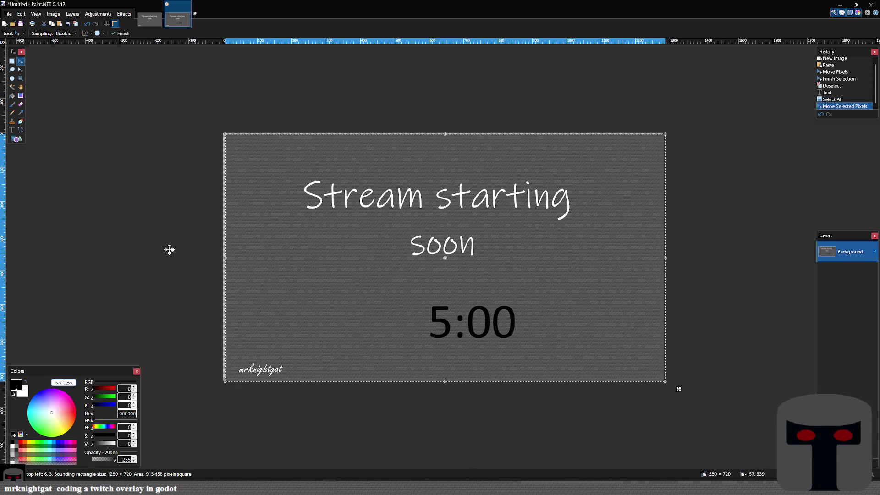
key("ctrl+z")
key("ctrl+z")
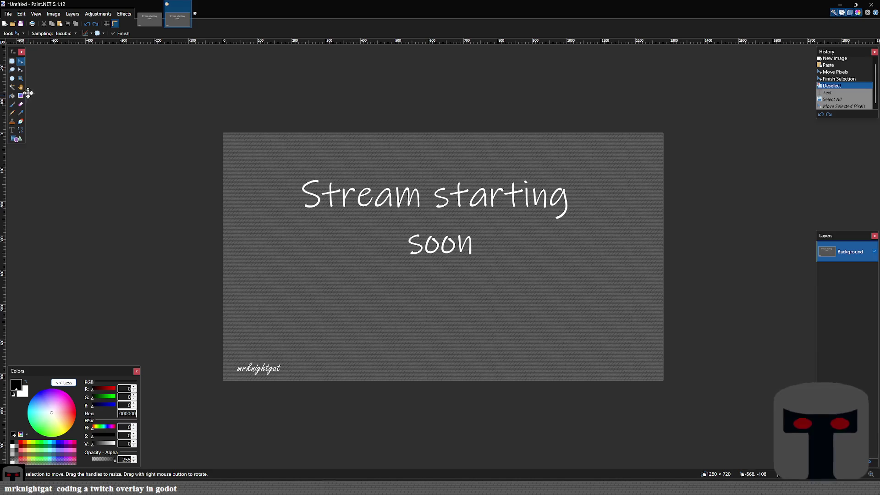
Step: Retype the countdown as '5:00' below the title, fixing a typo
key("t")
left_click(411, 304)
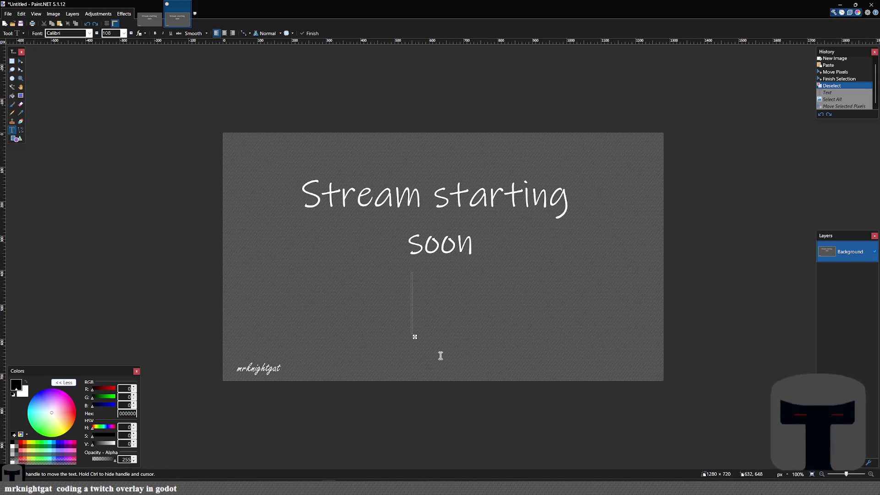
type("5Z:00")
key("BackSpace")
key("BackSpace")
key("BackSpace")
type(":00")
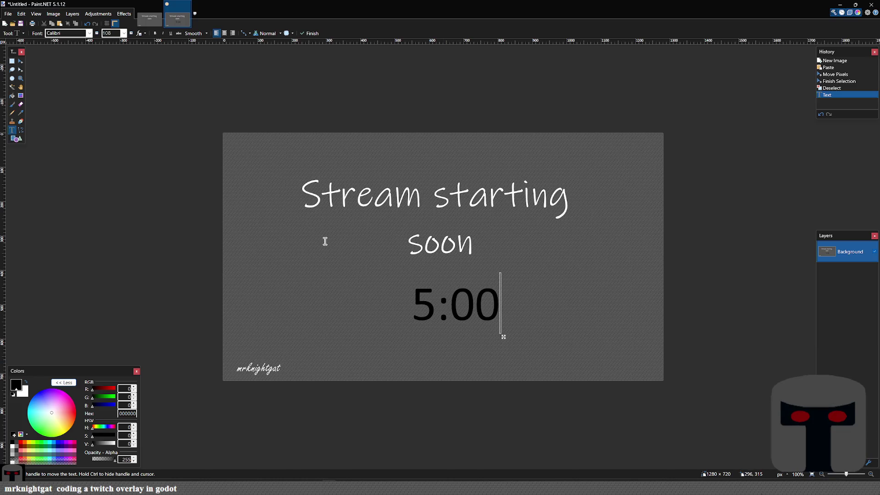
Step: Set the 5:00 countdown's font to Vladimir Script and commit the text
left_click(89, 33)
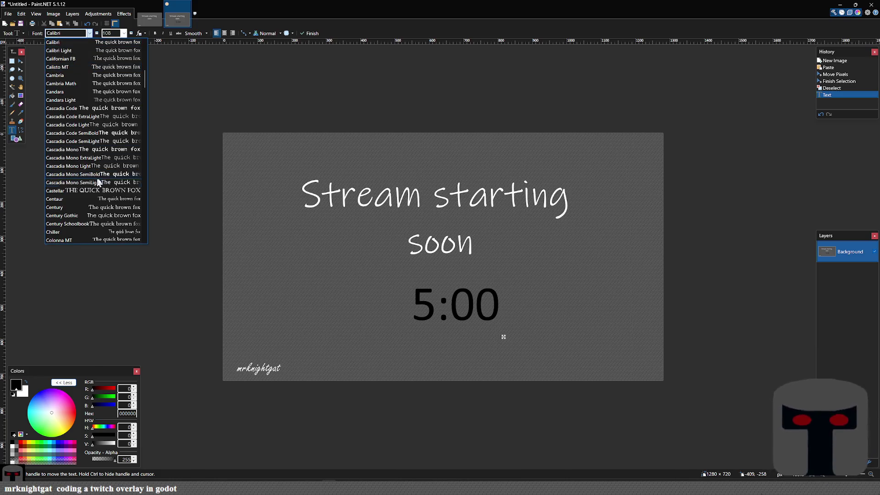
scroll(106, 204, "down", 13)
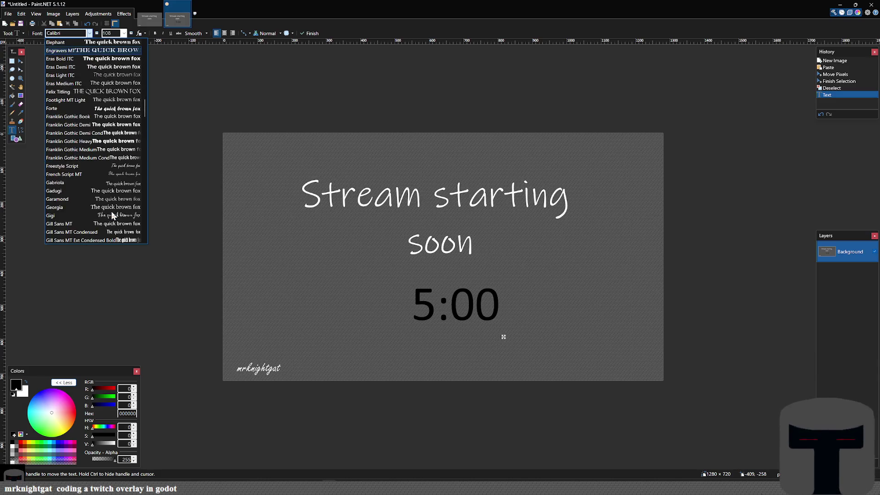
scroll(111, 211, "down", 3)
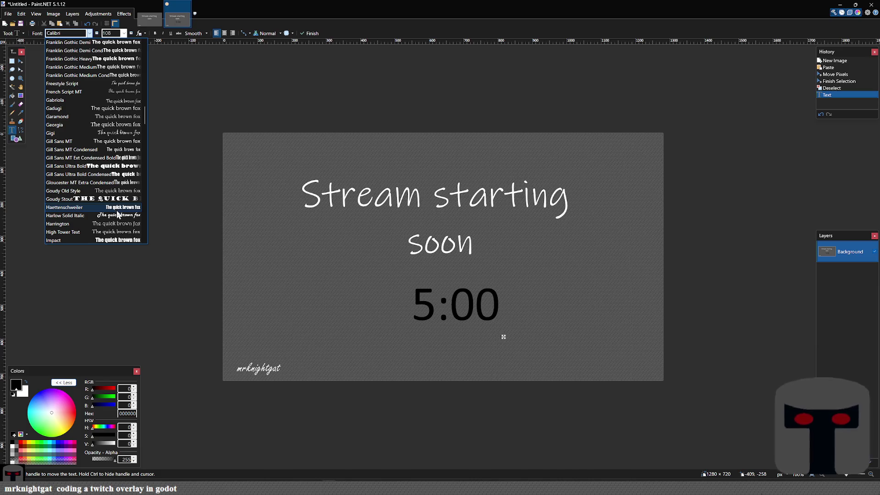
scroll(126, 214, "down", 2)
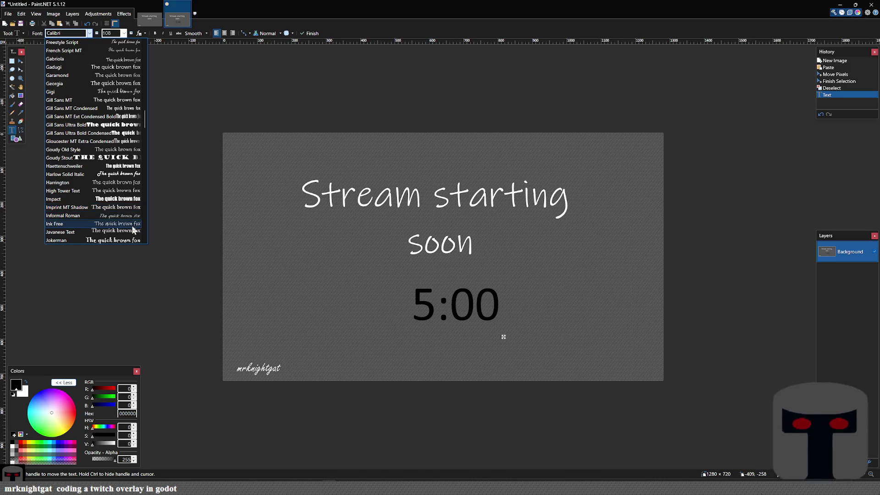
scroll(131, 225, "down", 3)
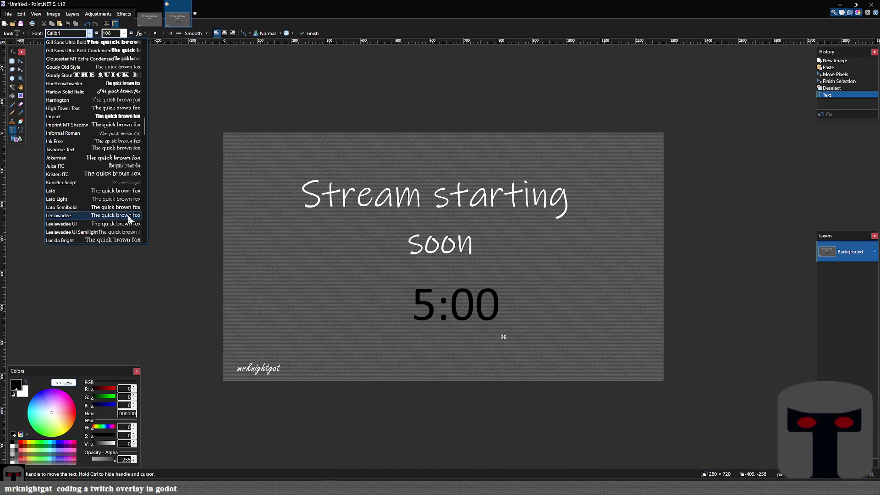
scroll(129, 211, "down", 6)
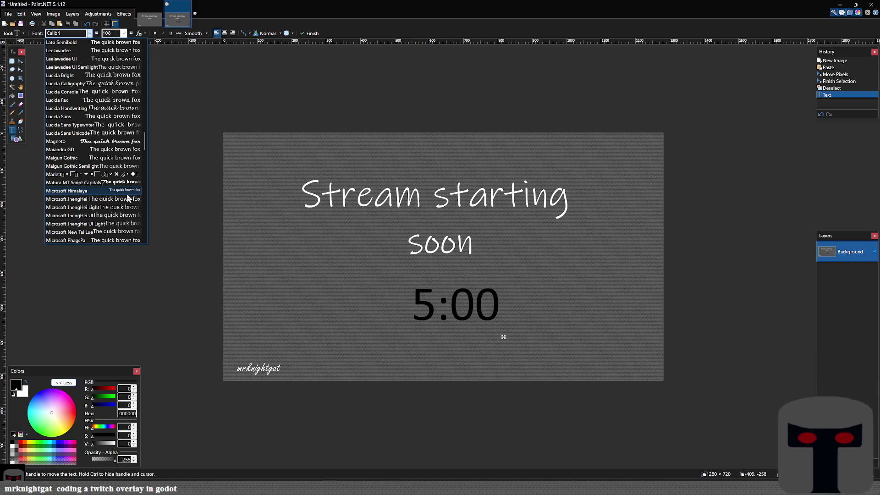
scroll(127, 217, "down", 3)
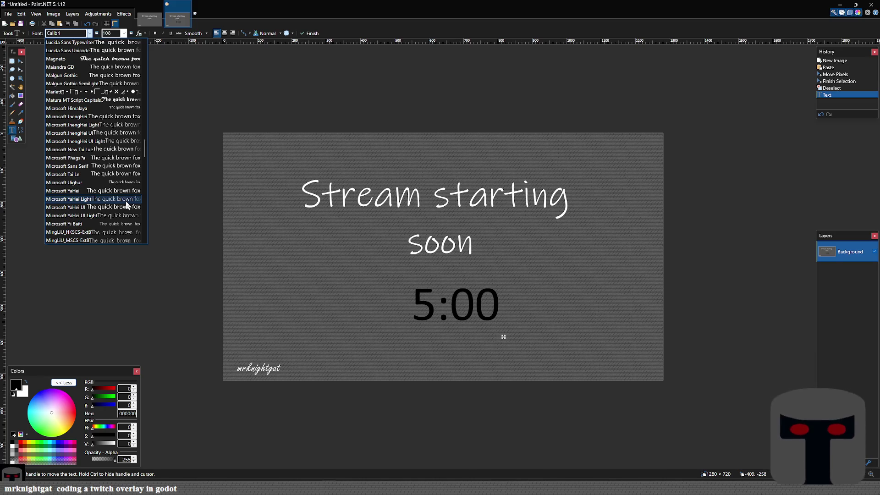
scroll(127, 222, "down", 3)
scroll(128, 225, "down", 3)
scroll(129, 225, "down", 9)
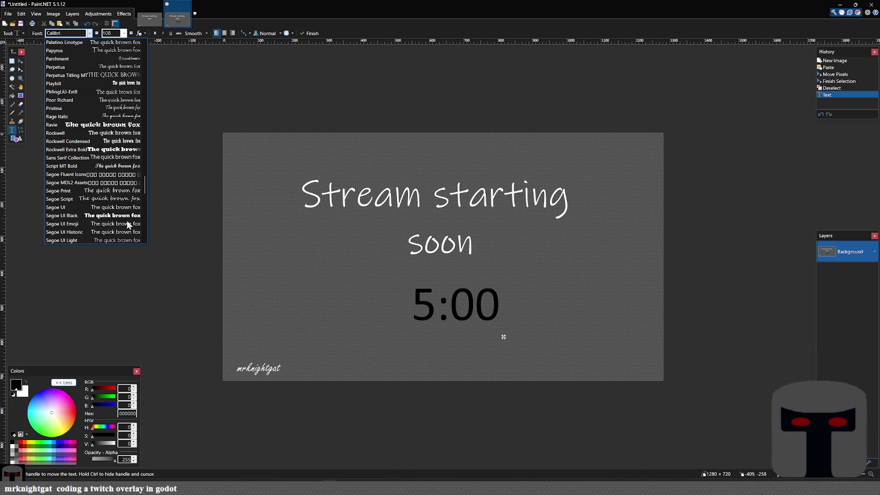
scroll(128, 225, "down", 9)
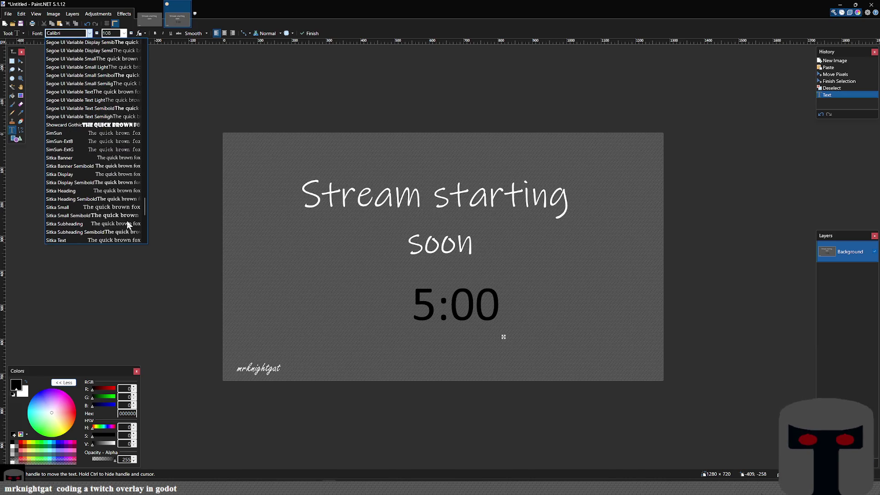
scroll(127, 223, "down", 7)
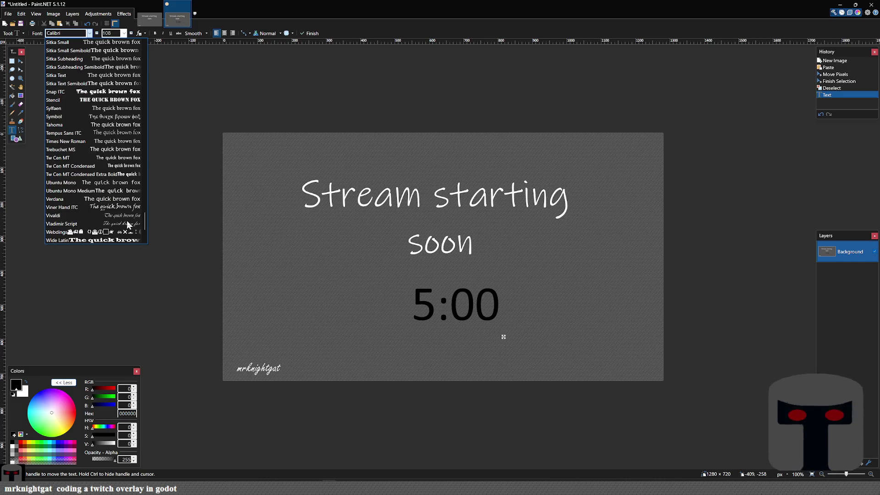
scroll(129, 225, "down", 4)
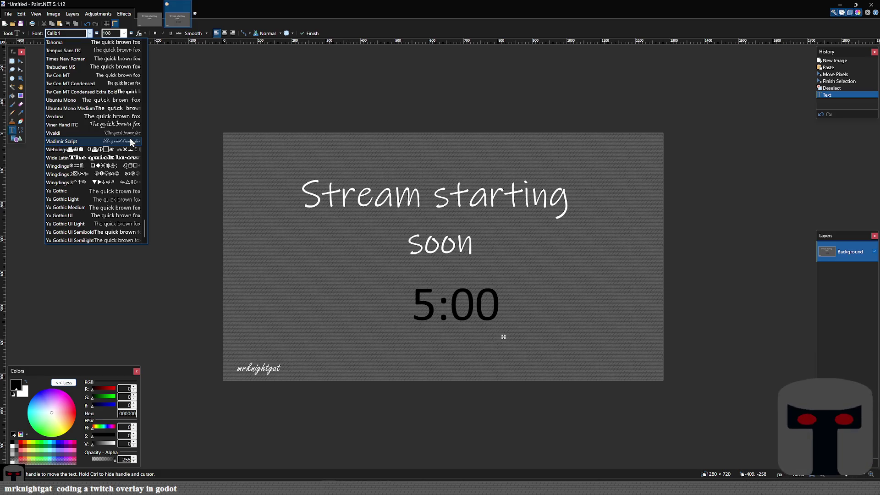
left_click(131, 142)
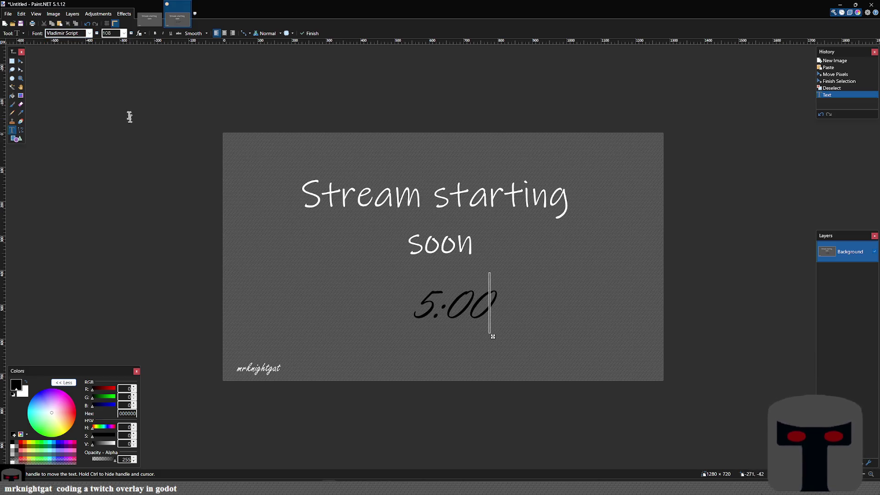
left_click(91, 33)
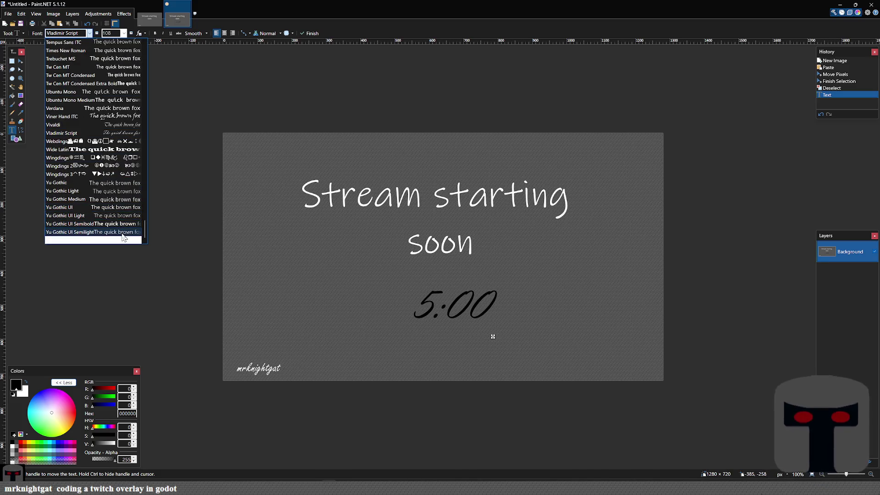
left_click(117, 133)
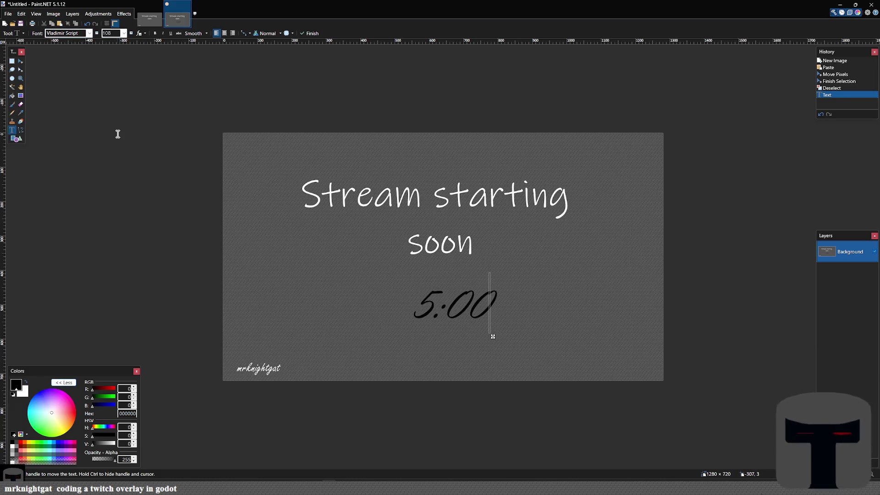
key("ctrl+a")
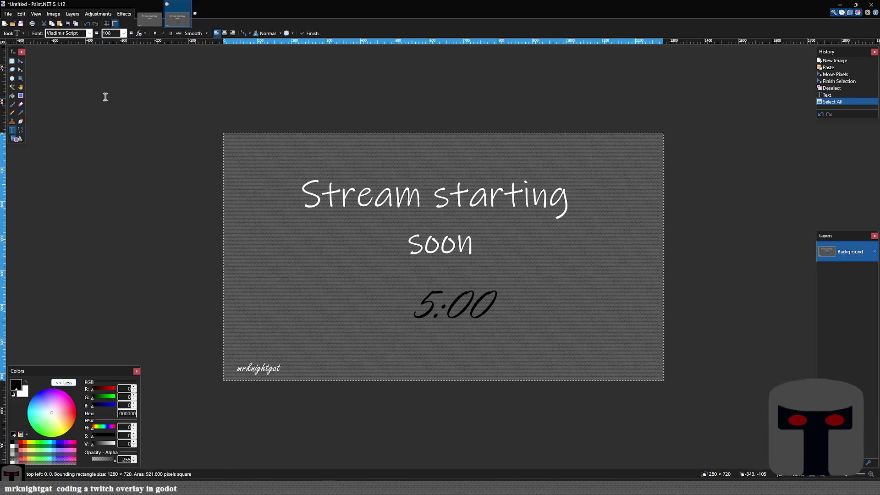
Step: Undo the selection, retype '5:00' below the title and try the MS Gothic font
key("ctrl+z")
key("ctrl+z")
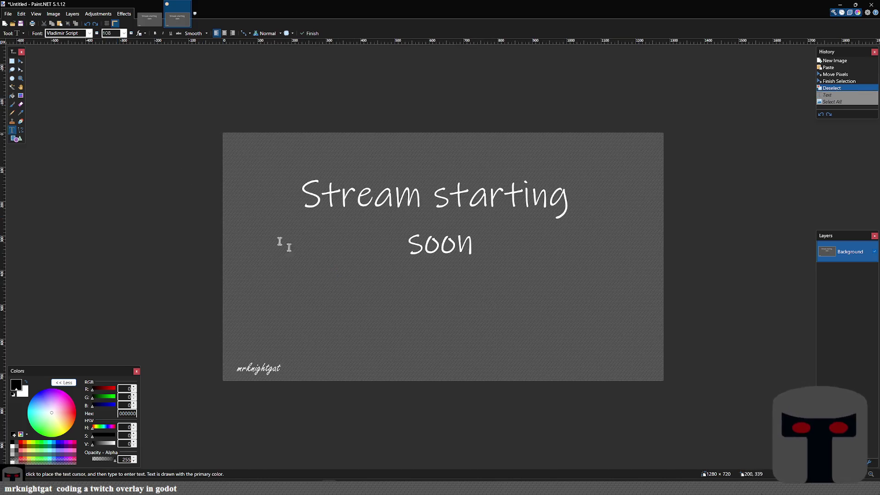
left_click(397, 321)
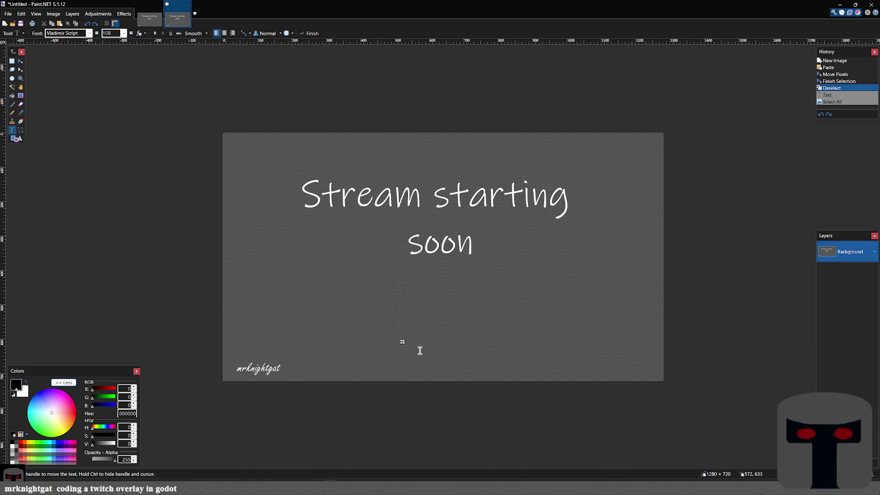
type("5:00")
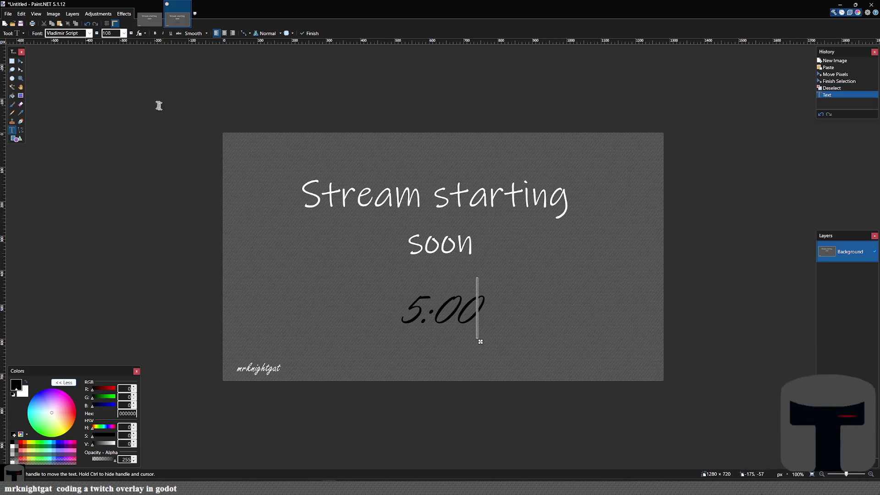
left_click(89, 33)
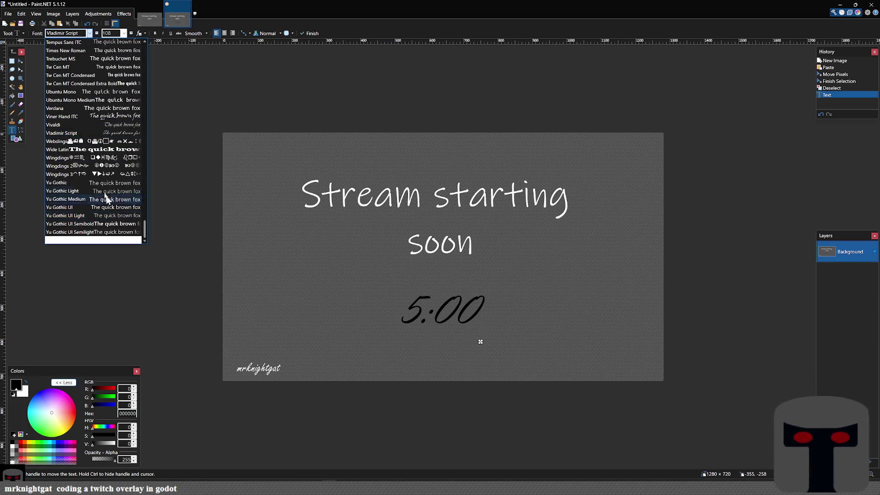
scroll(105, 150, "up", 9)
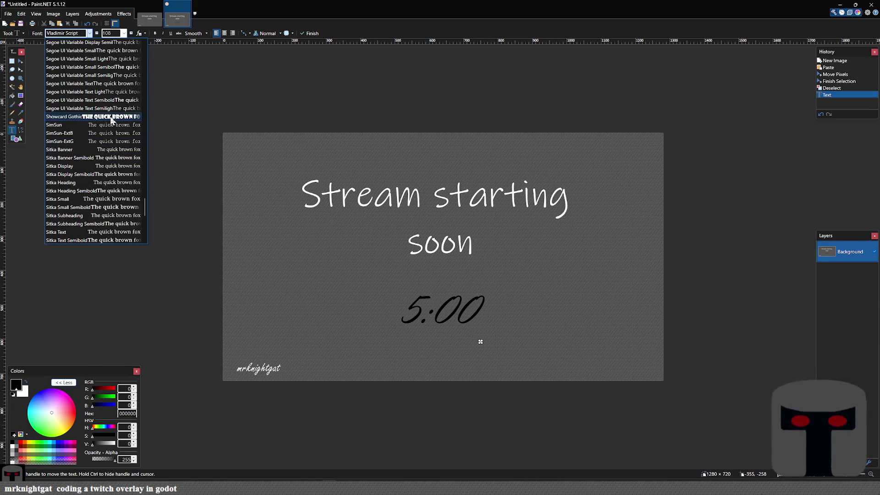
scroll(110, 133, "up", 4)
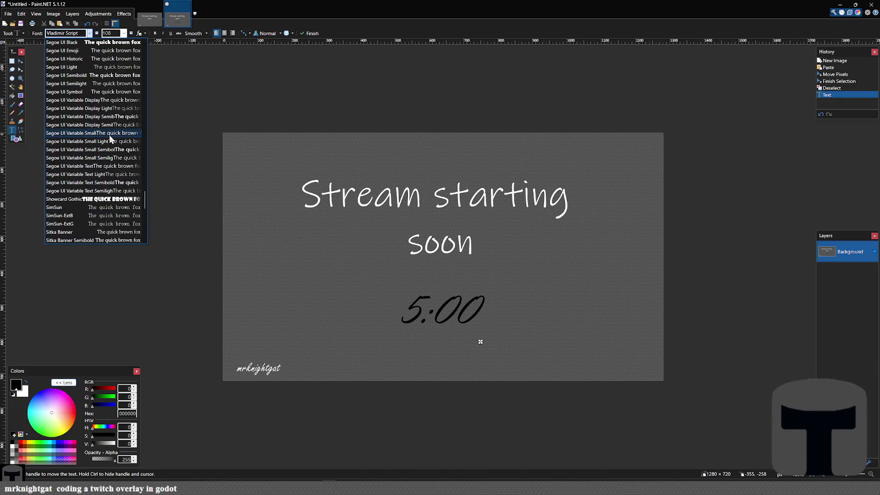
scroll(117, 111, "up", 9)
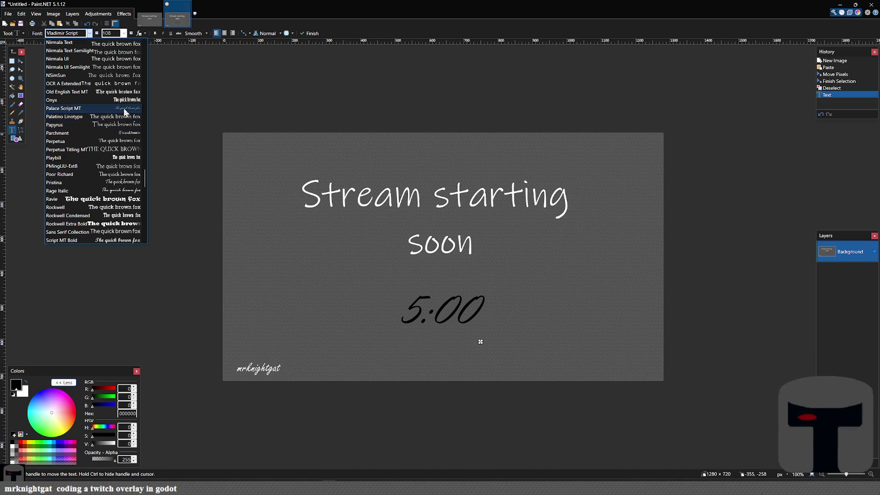
scroll(130, 153, "up", 7)
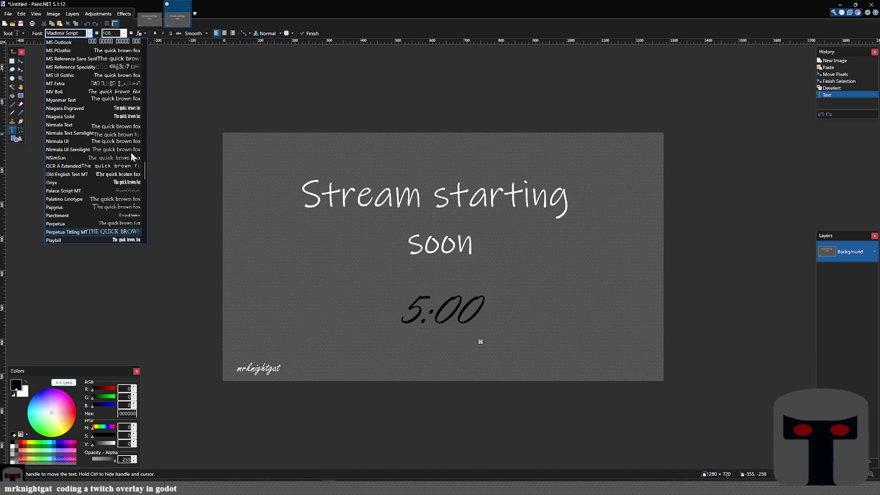
scroll(131, 155, "up", 3)
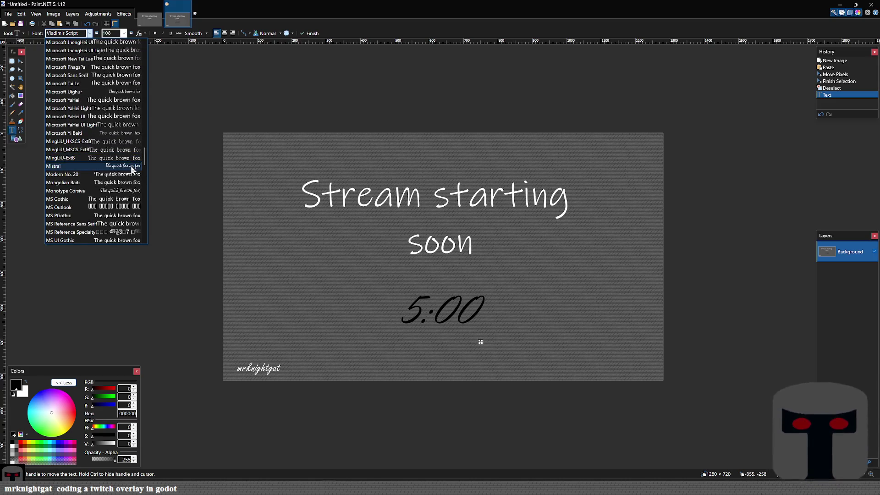
left_click(130, 200)
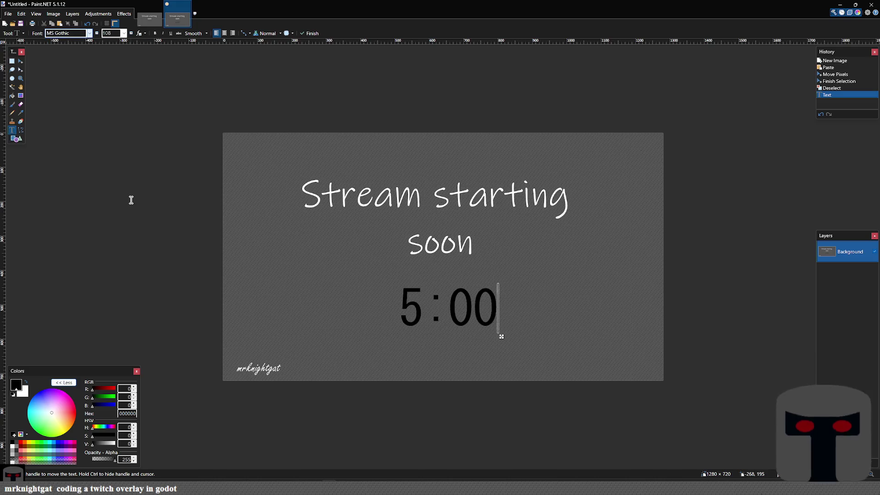
Step: Try the Magneto font on the countdown
left_click(88, 33)
scroll(99, 176, "up", 3)
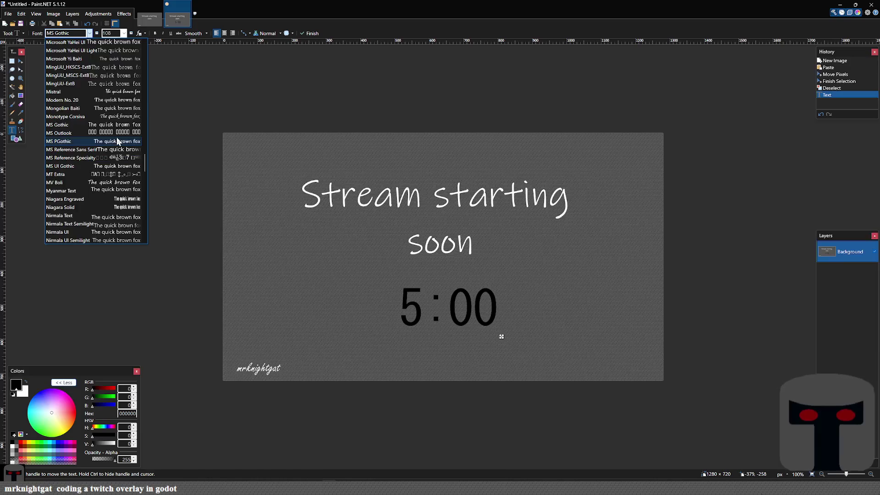
scroll(116, 137, "up", 3)
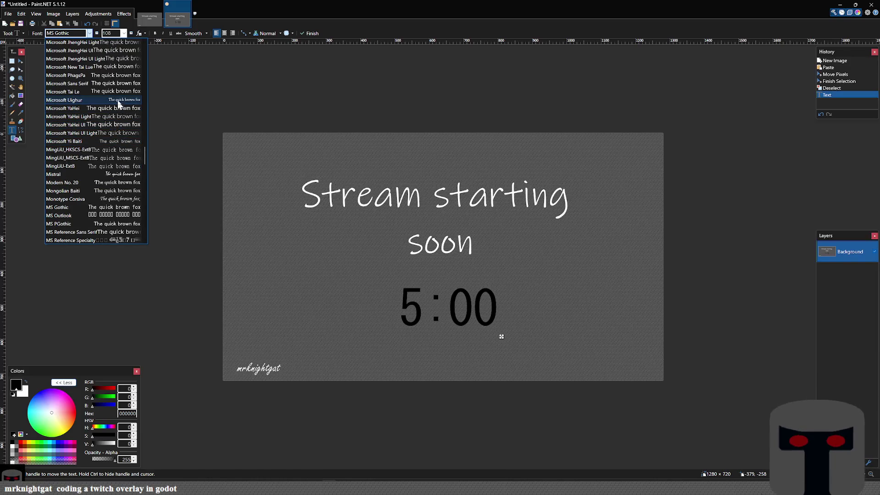
scroll(124, 117, "up", 2)
scroll(125, 118, "up", 1)
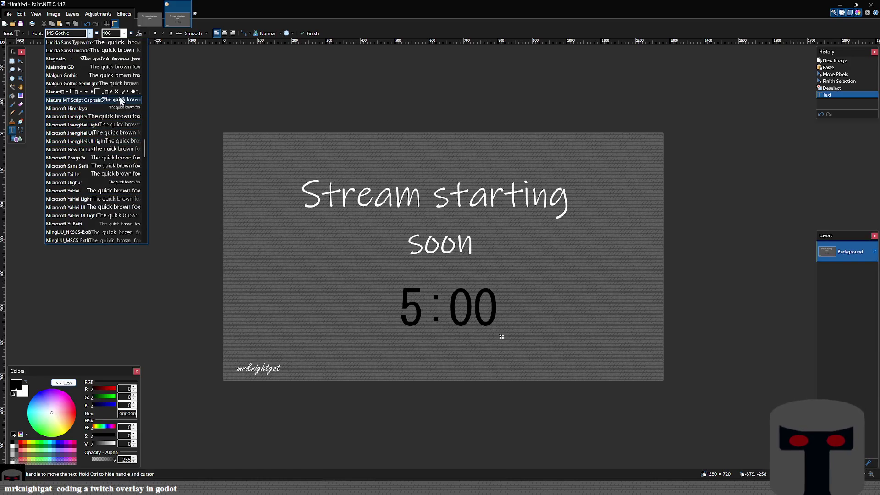
left_click(121, 64)
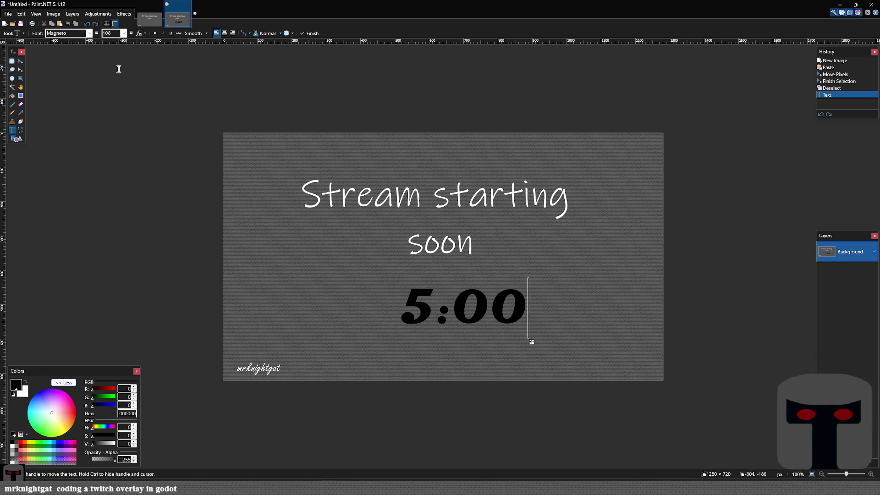
Step: Set the countdown to Harlow Solid Italic and make its colour white
left_click(90, 33)
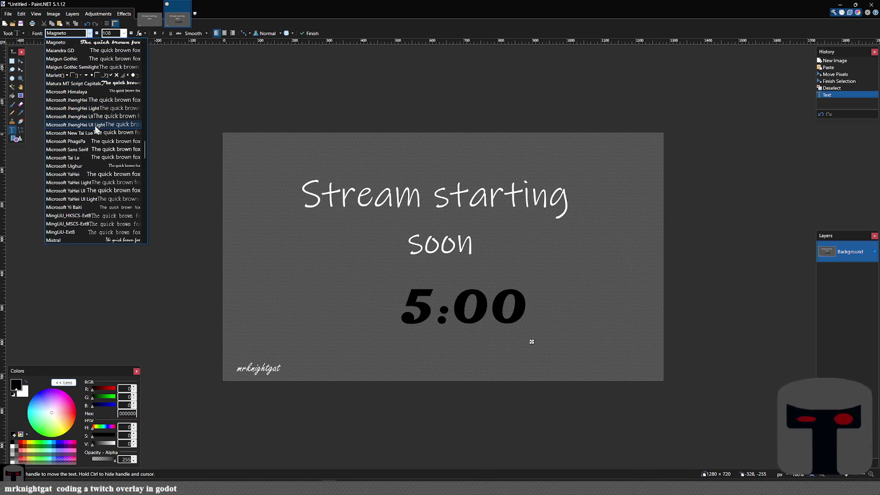
scroll(107, 144, "up", 1)
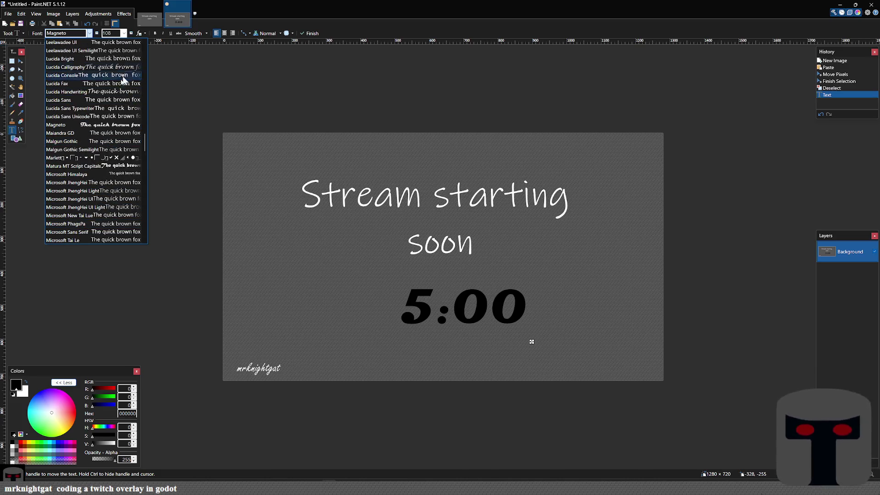
scroll(114, 137, "up", 3)
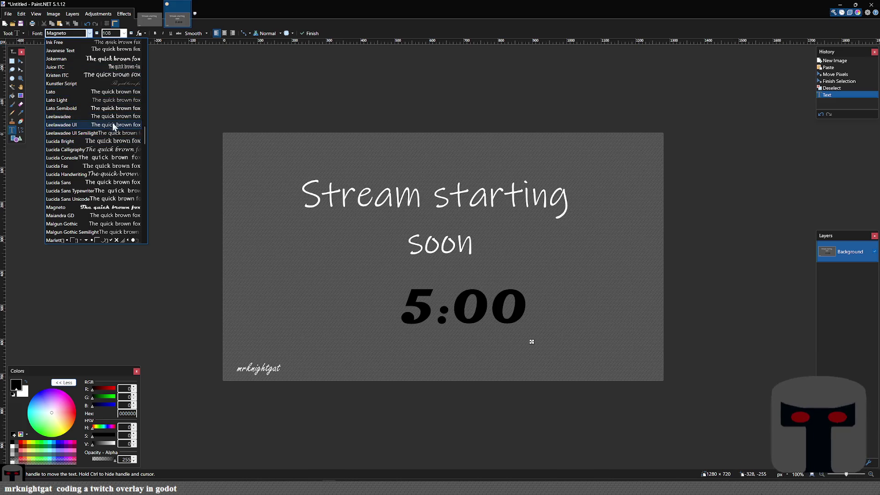
scroll(114, 136, "up", 3)
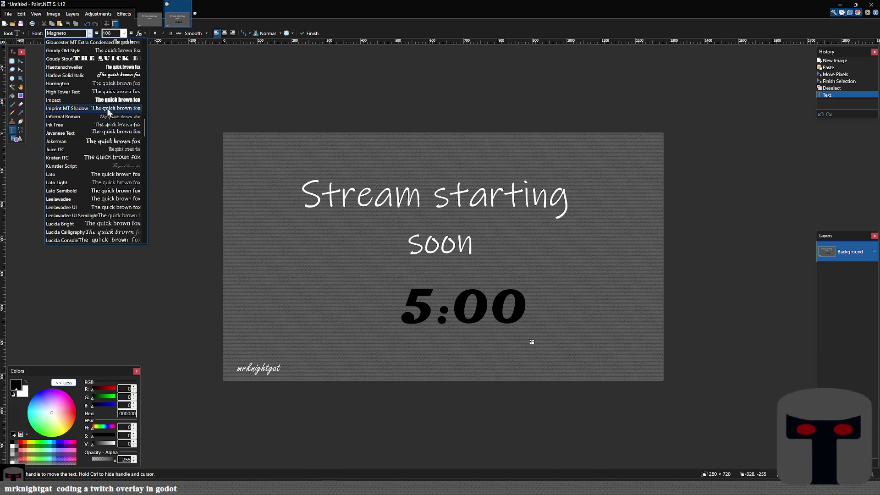
left_click(109, 78)
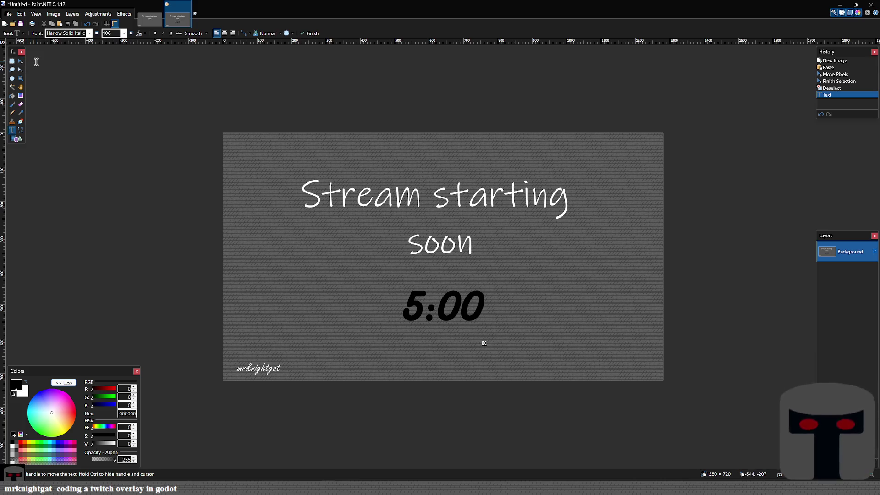
left_click(26, 379)
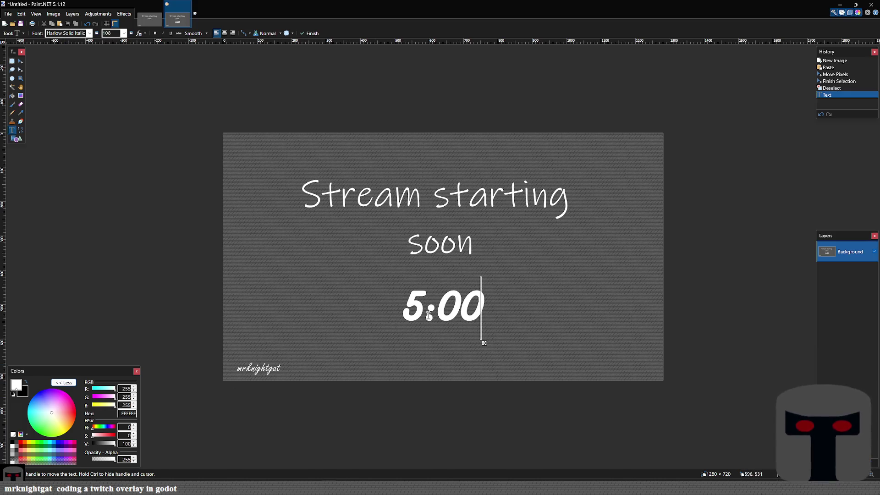
Step: Edit the countdown digits to read '4:55', cycling the last digit until it's 5
key("BackSpace")
key("BackSpace")
key("BackSpace")
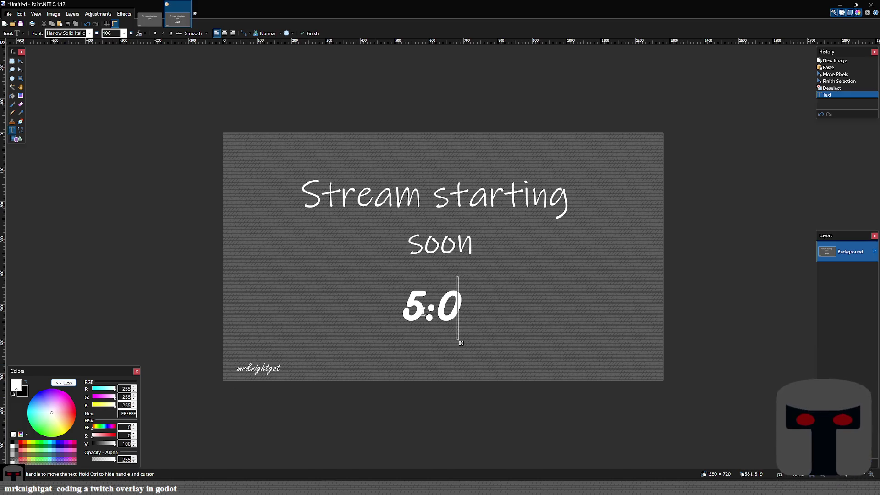
type("4:59")
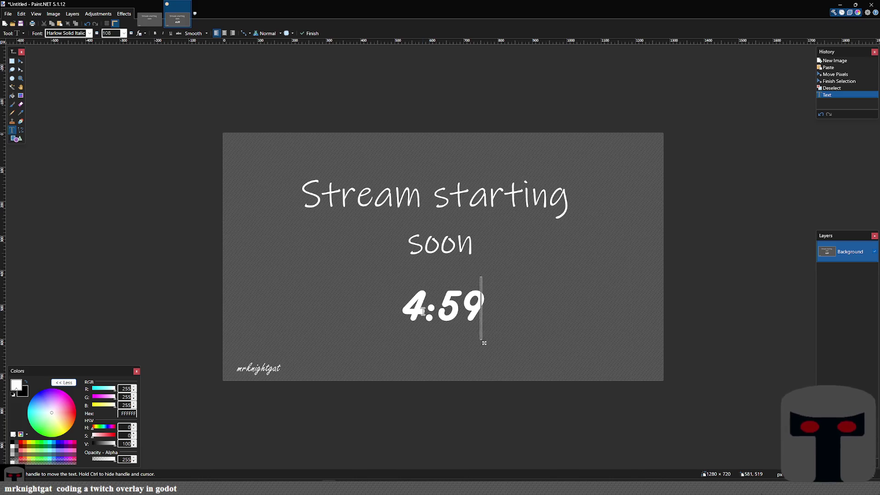
key("BackSpace")
type("8")
key("BackSpace")
type("7")
key("BackSpace")
type("6")
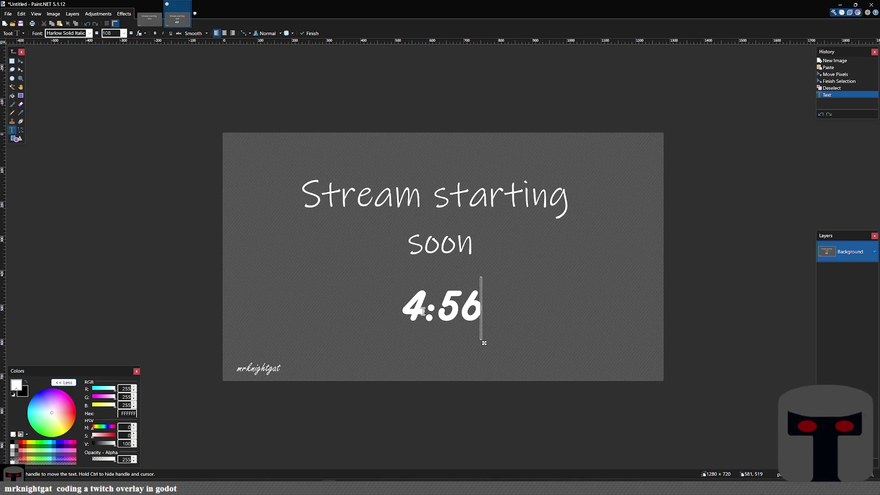
key("BackSpace")
type("5")
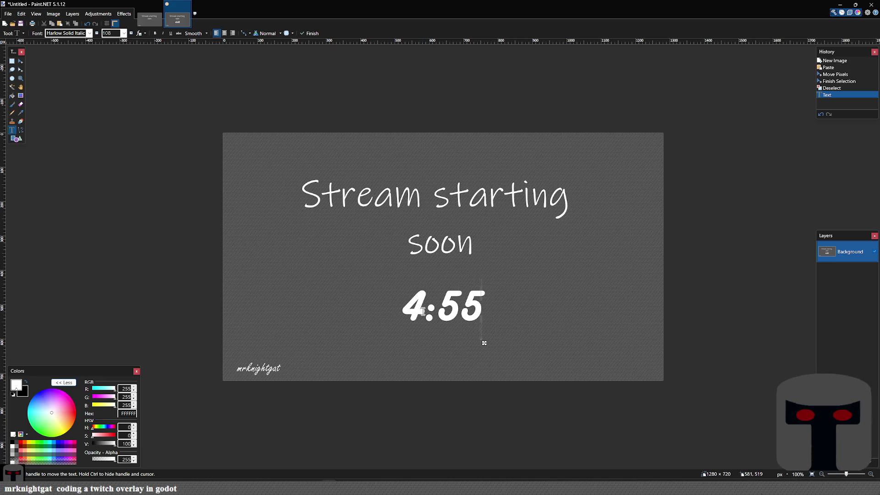
left_click(89, 34)
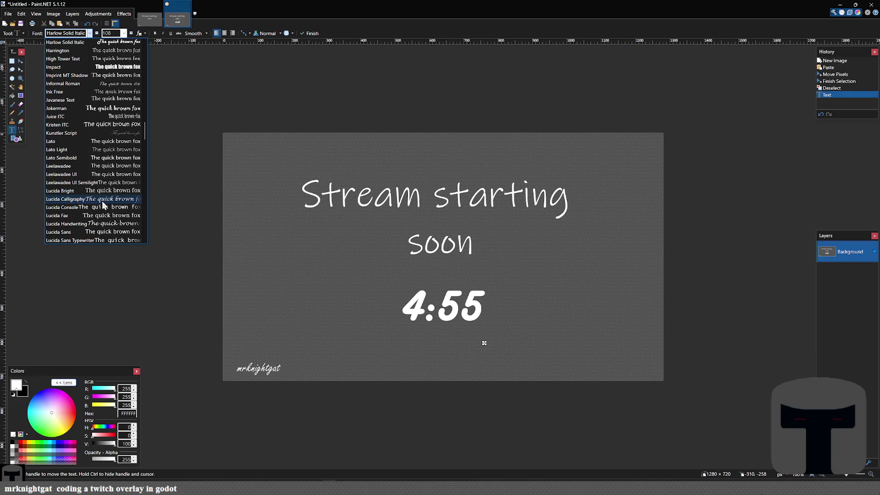
Step: Try Franklin Gothic Demi and then Berlin Sans FB on the 4:55 countdown
scroll(101, 147, "up", 3)
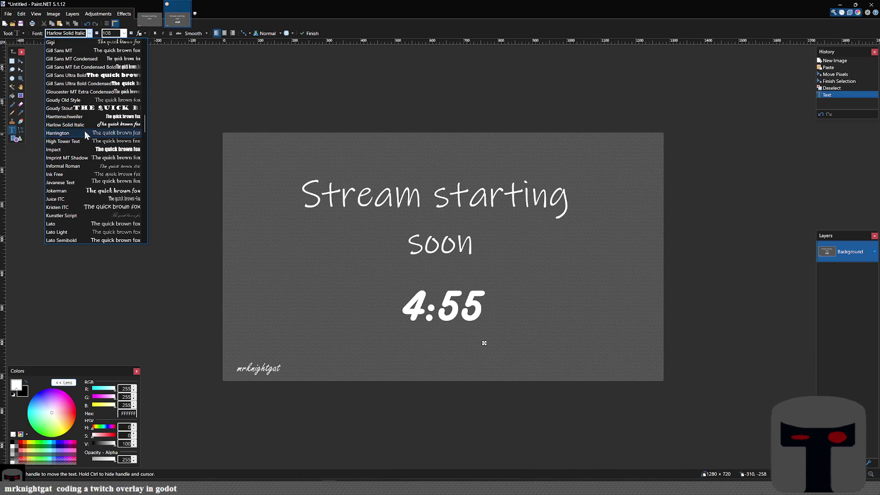
scroll(85, 127, "up", 7)
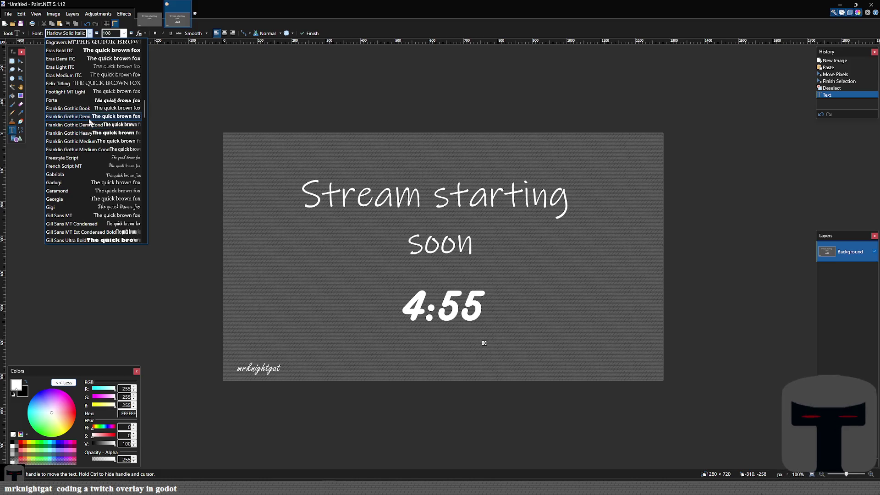
left_click(89, 117)
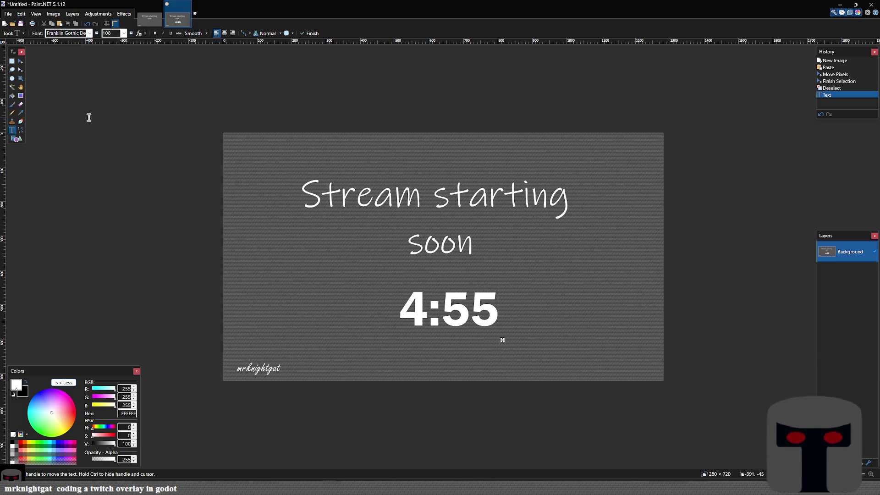
left_click(86, 34)
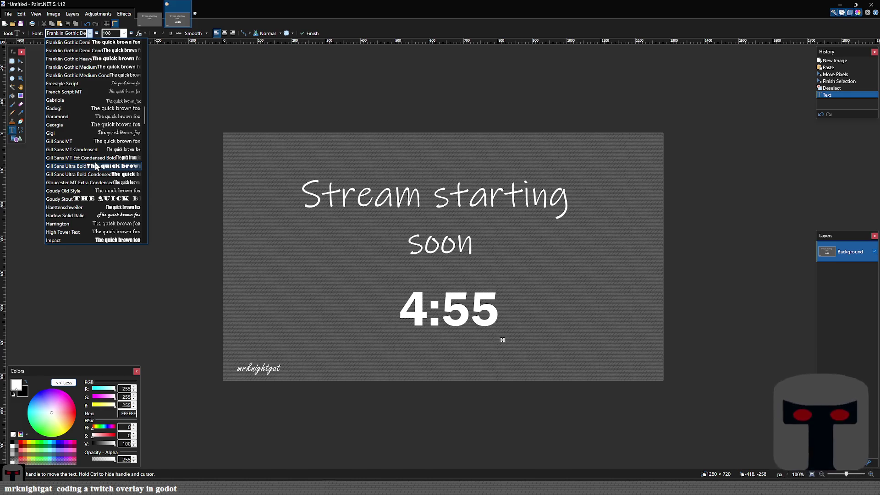
scroll(96, 160, "up", 3)
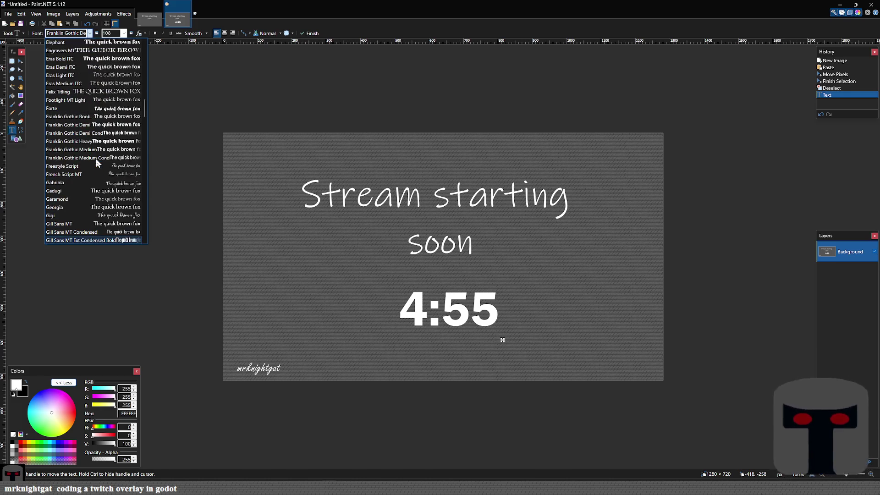
scroll(110, 142, "up", 6)
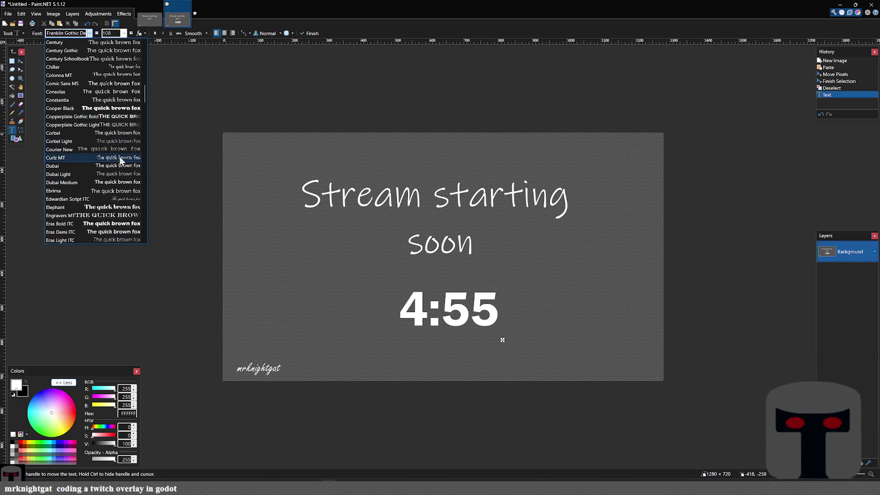
scroll(119, 139, "up", 3)
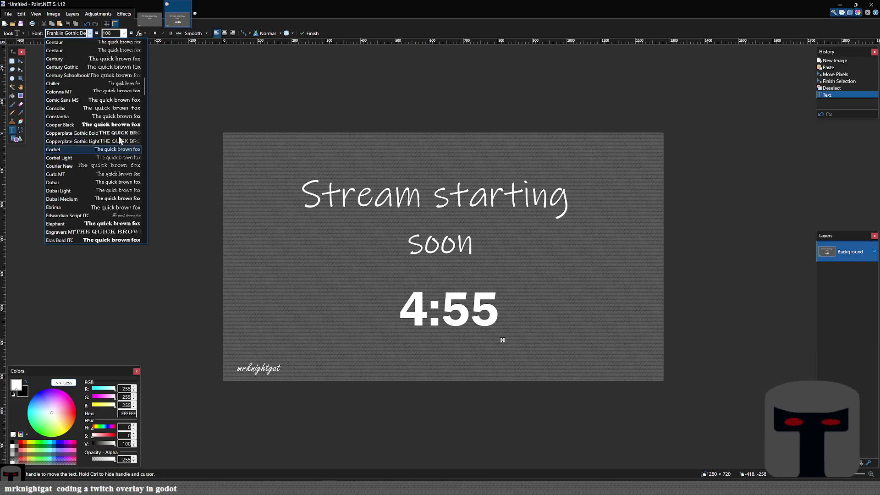
scroll(118, 146, "up", 3)
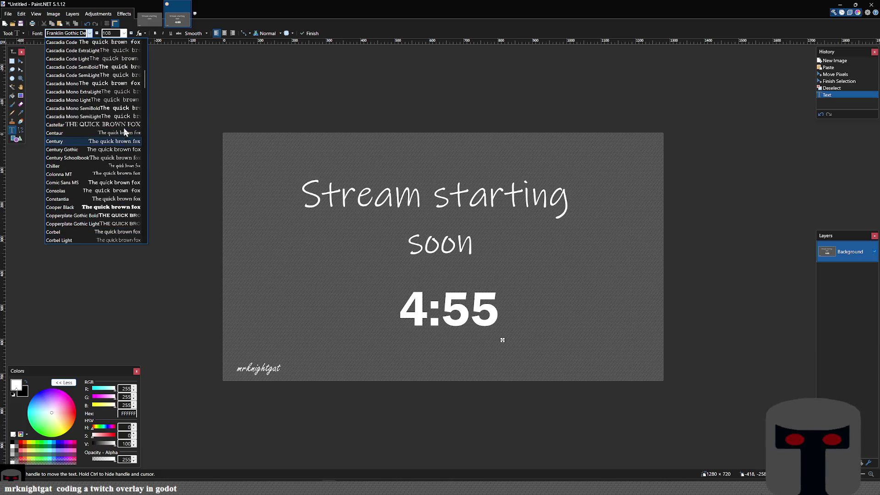
scroll(116, 150, "up", 10)
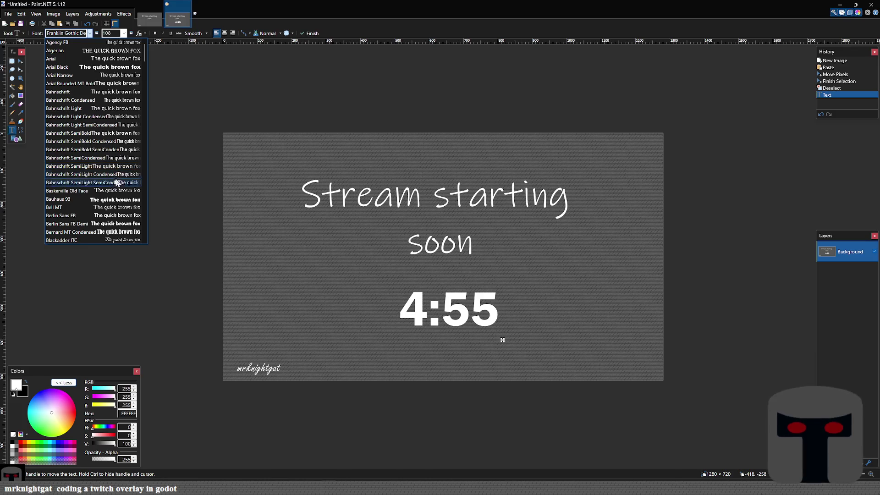
scroll(114, 202, "down", 3)
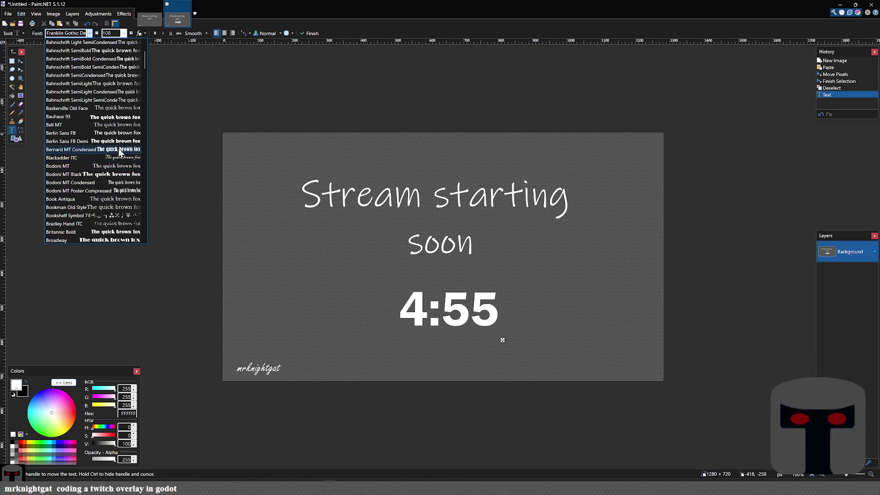
left_click(120, 133)
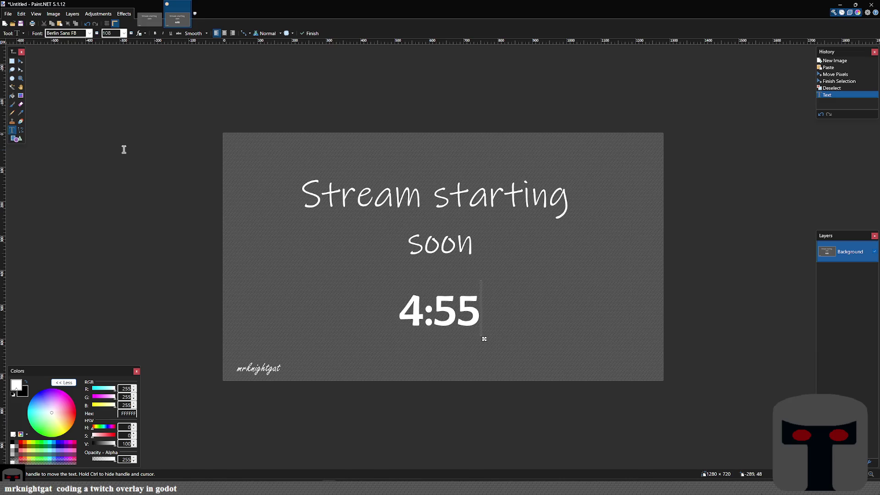
Step: Try Cambria Math and Cooper Black, return to Franklin Gothic Demi, then browse fonts again
left_click(90, 33)
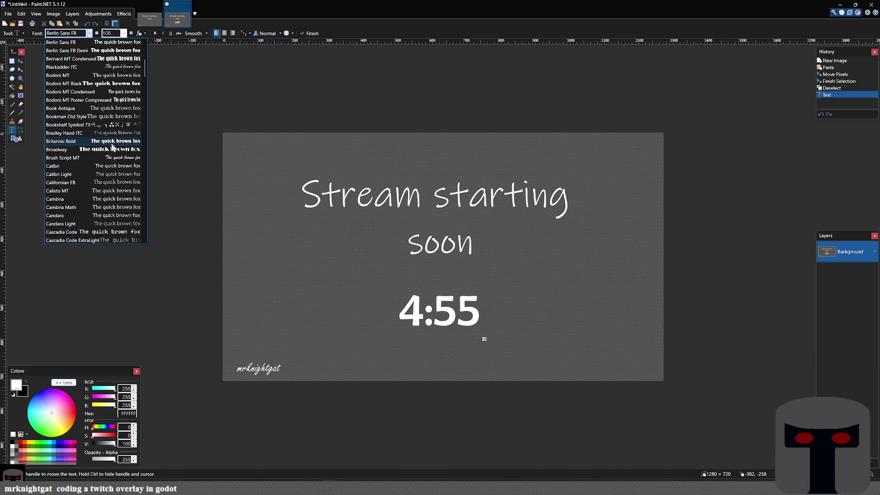
scroll(112, 159, "down", 3)
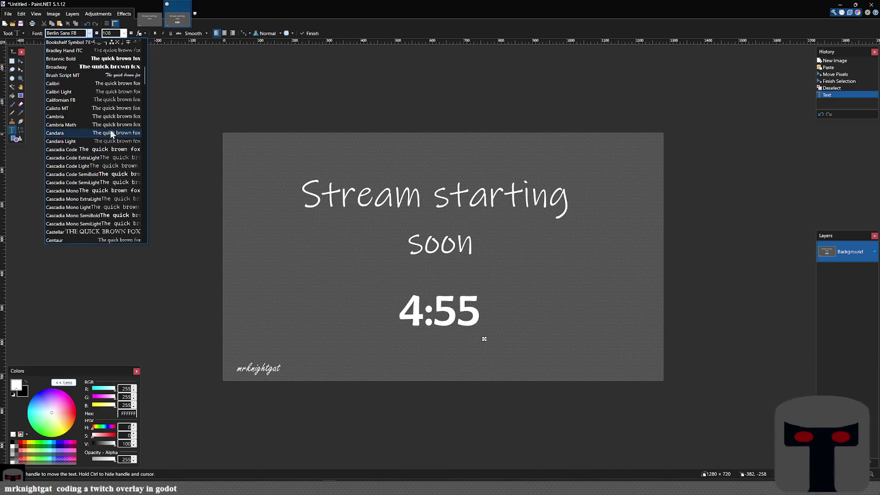
left_click(110, 125)
left_click(89, 33)
scroll(97, 174, "down", 4)
left_click(102, 151)
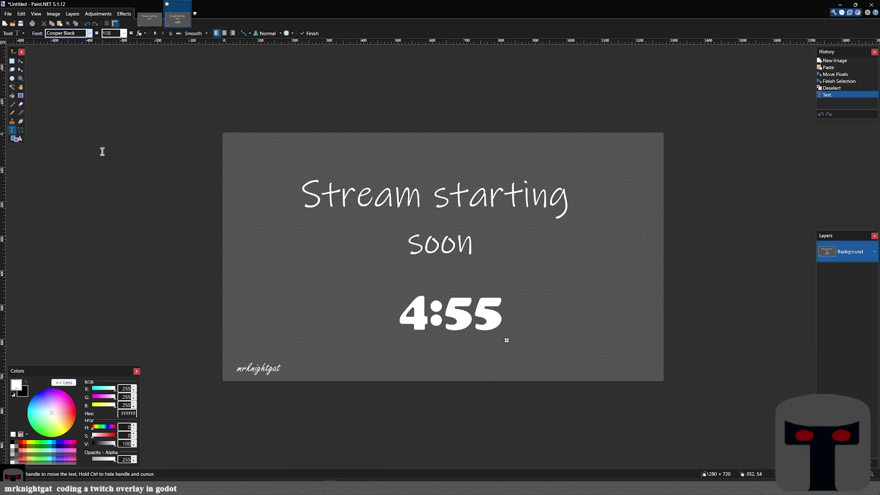
left_click(89, 36)
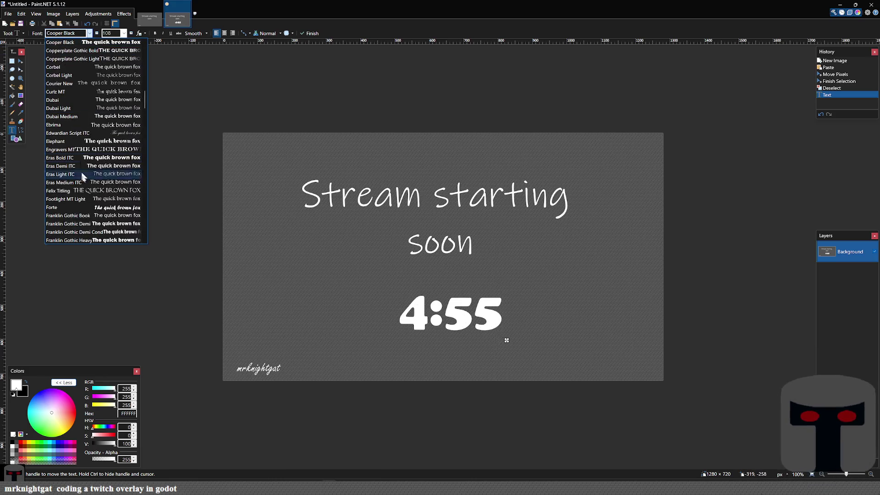
left_click(90, 223)
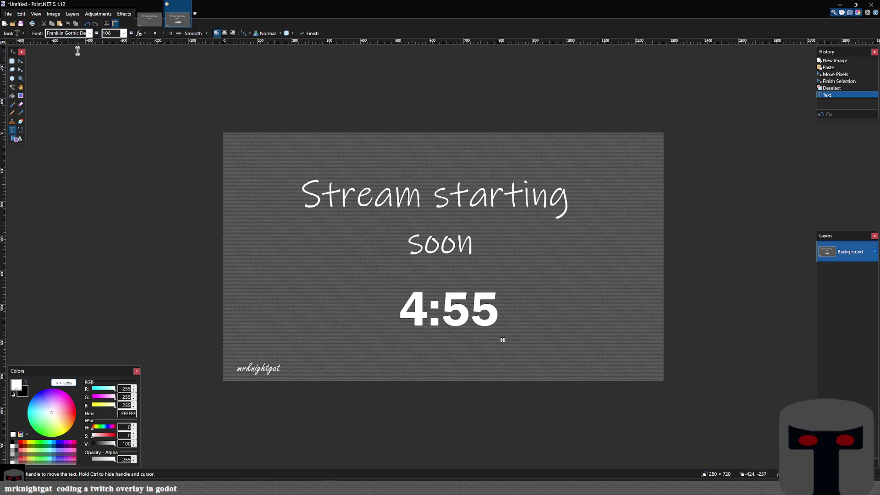
left_click(89, 33)
scroll(91, 217, "down", 5)
scroll(91, 216, "down", 10)
scroll(87, 175, "up", 7)
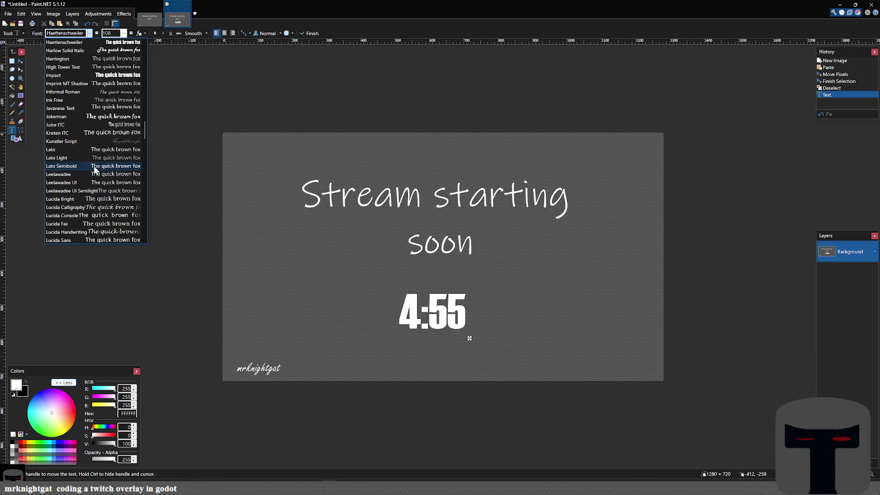
Step: Apply Harlow Solid Italic to the 4:55 text, commit it, and switch to the Godot StartingSoon scene
left_click(87, 50)
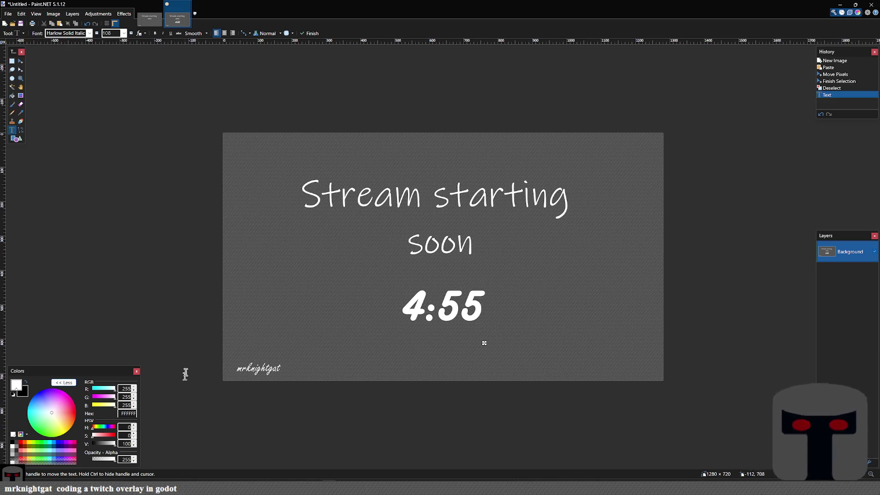
key("ctrl+a")
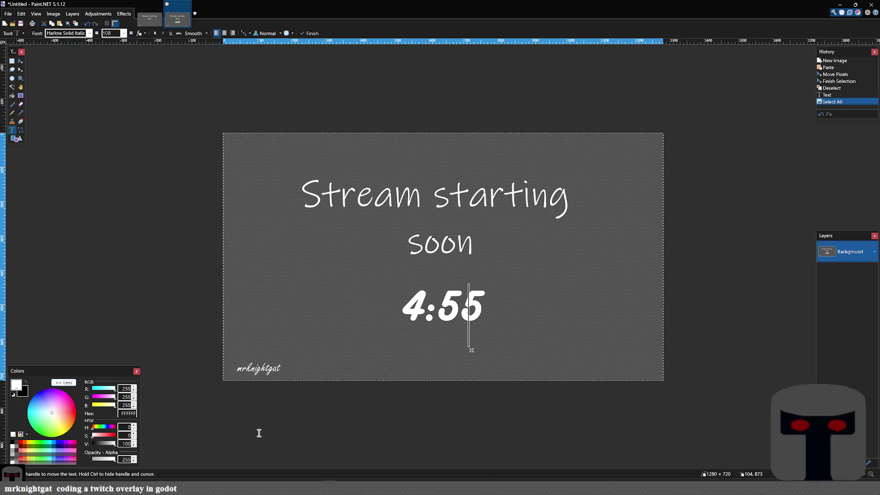
mouse_move(315, 477)
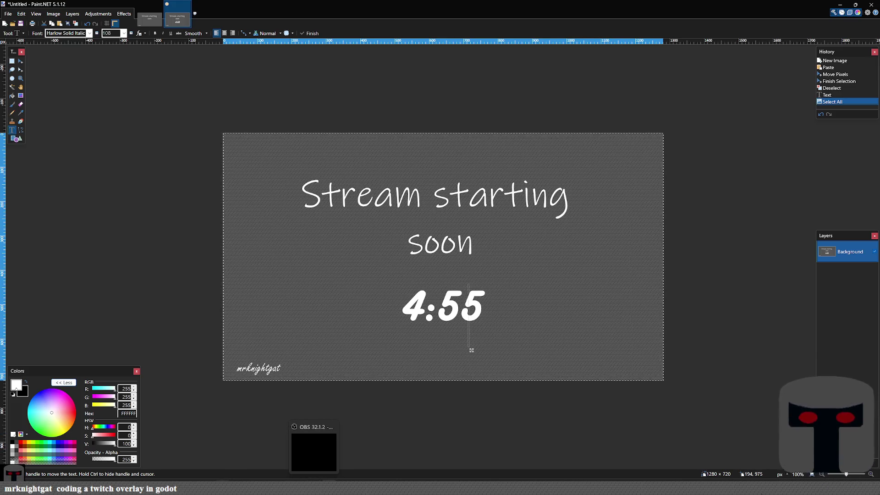
mouse_move(223, 479)
left_click(223, 452)
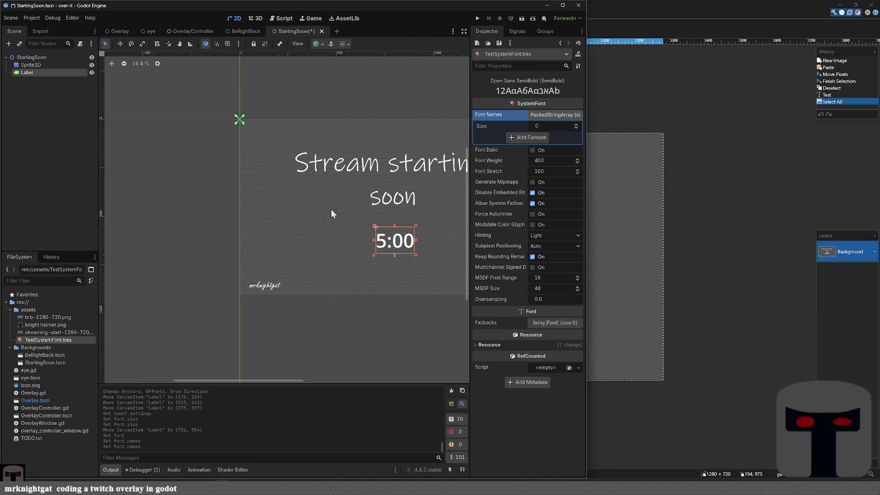
key("F5")
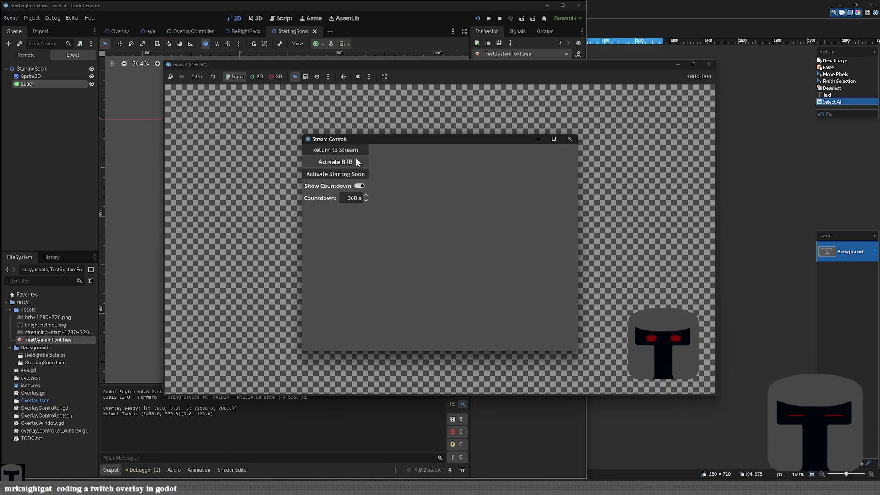
left_click(355, 161)
mouse_move(402, 136)
left_mouse_down()
mouse_move(141, 252)
mouse_move(149, 250)
left_mouse_up()
left_click(102, 261)
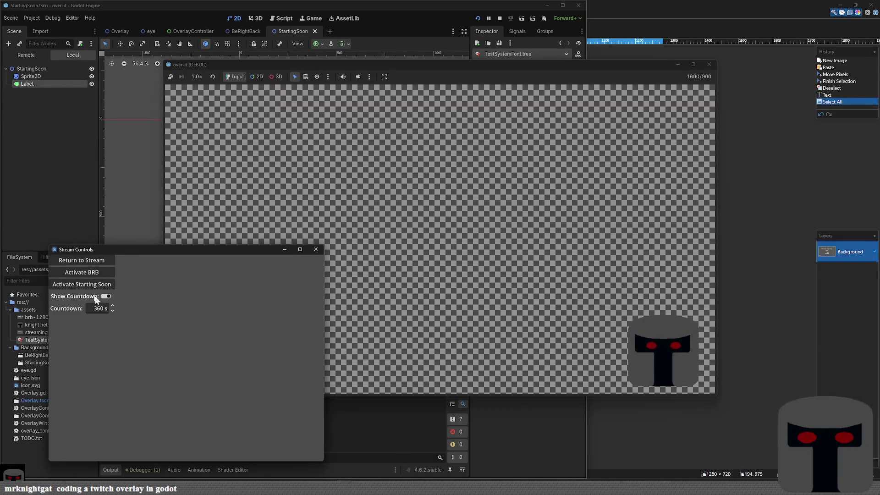
left_click(95, 286)
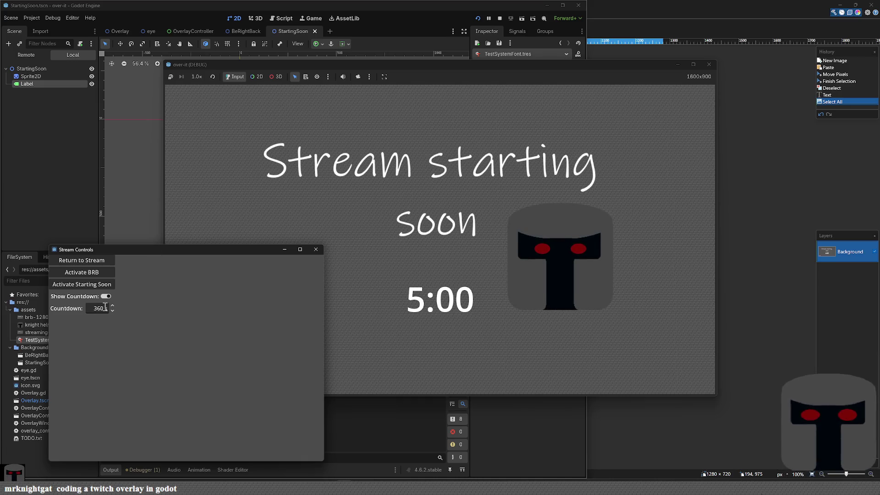
left_click_drag(151, 251, 209, 264)
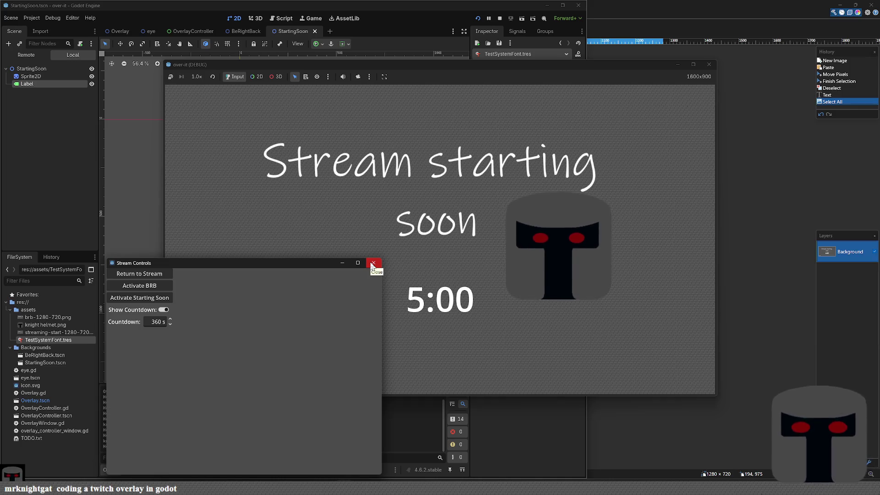
left_click(371, 263)
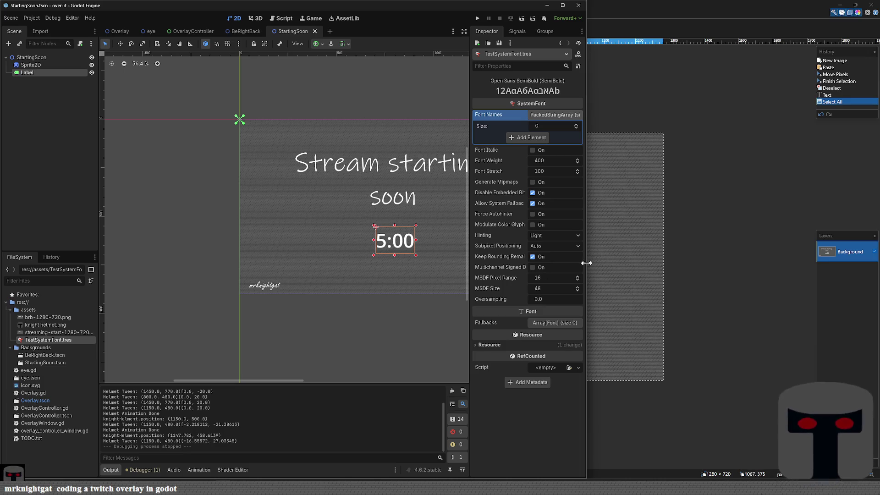
Step: Add Harlow Solid as the TestSystemFont's font name and switch Font Italic on
left_click_drag(587, 263, 768, 263)
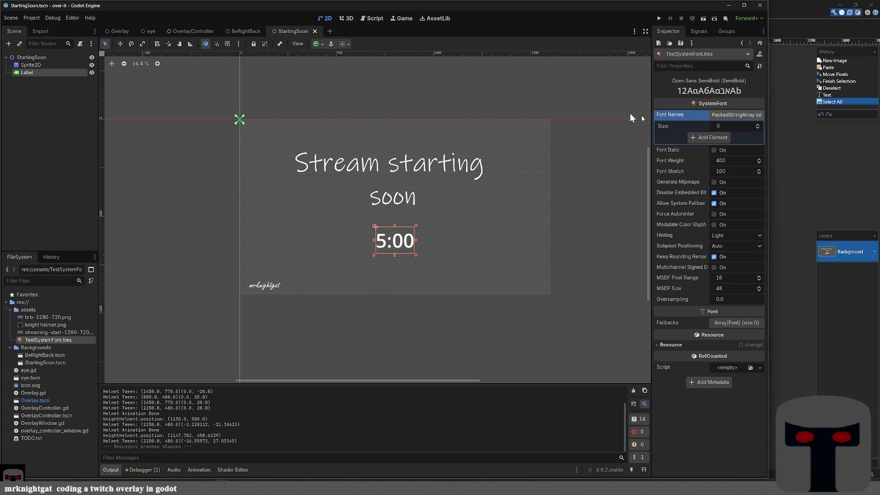
left_click(707, 137)
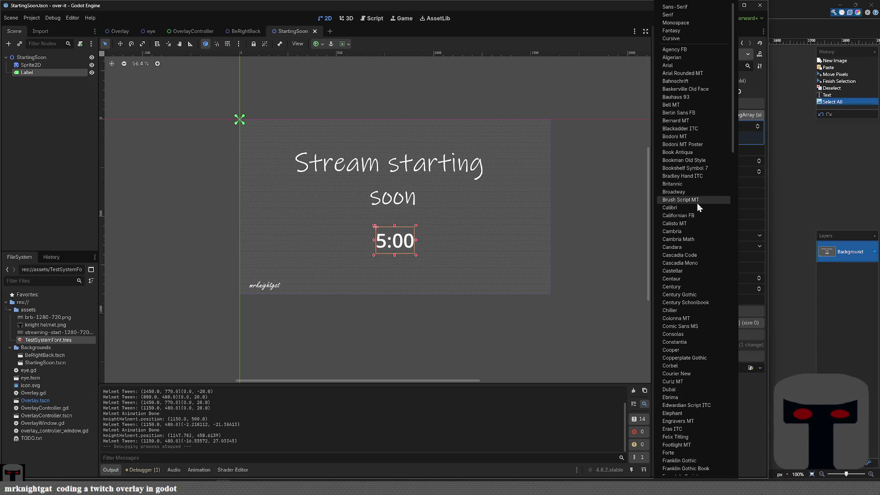
scroll(704, 161, "down", 2)
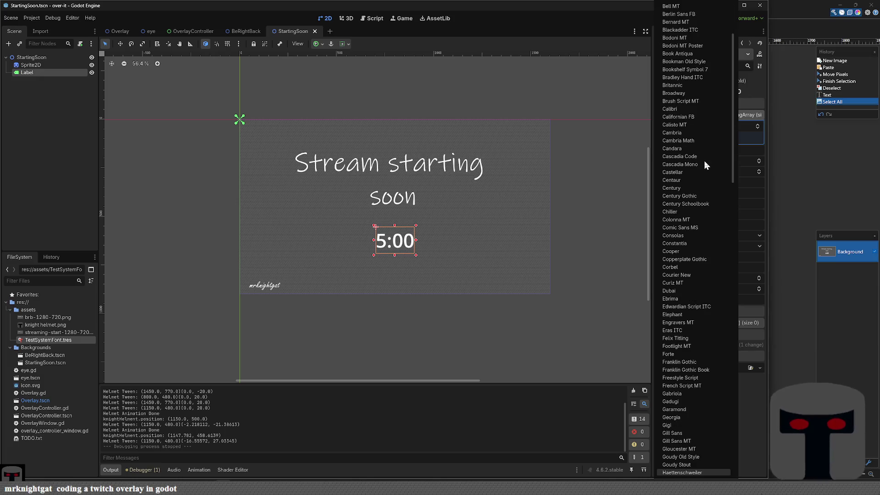
scroll(709, 287, "down", 2)
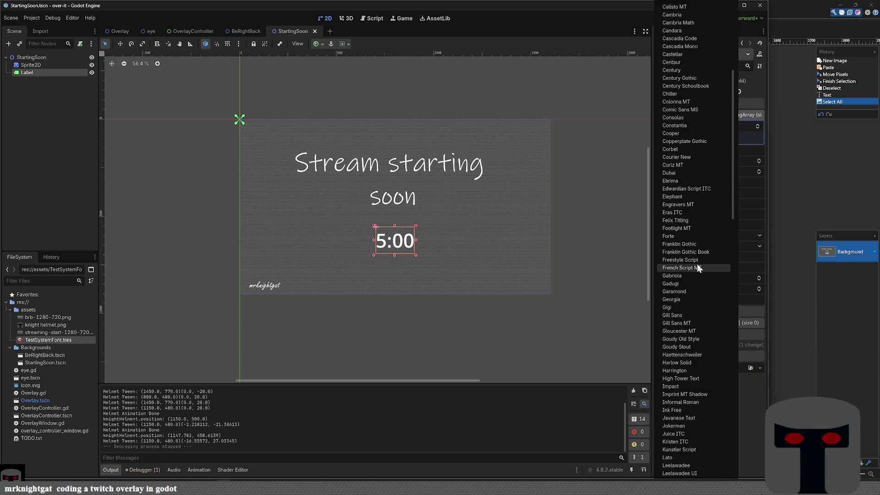
left_click(678, 363)
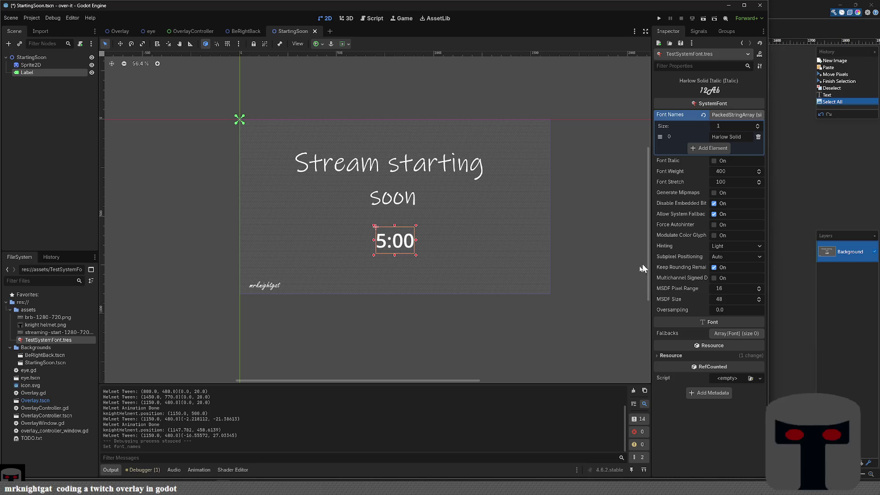
left_click(714, 160)
Step: Load TestSystemFont.tres as the 5:00 label's font, comparing italic off and on before keeping it on
key("ctrl+s")
left_click(406, 243)
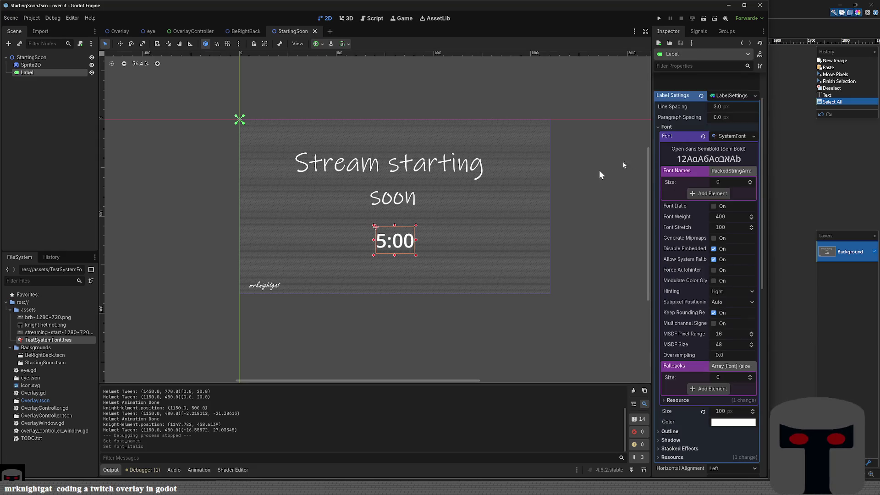
left_click(752, 136)
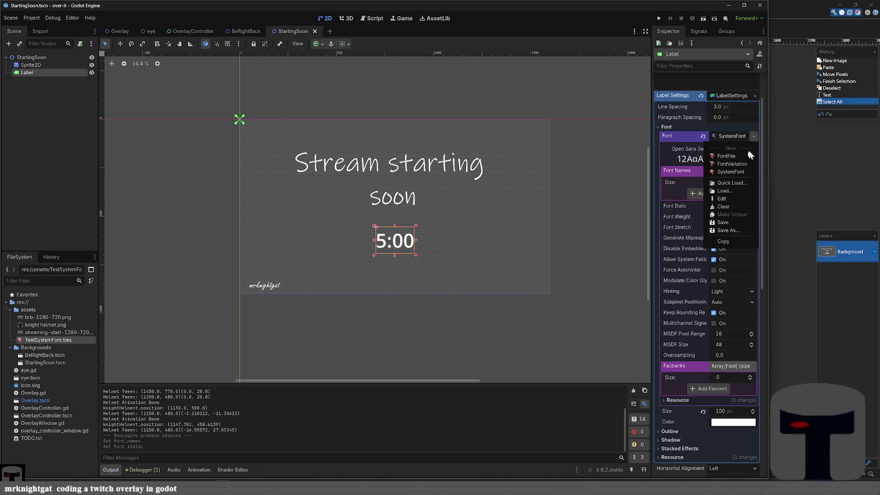
left_click(742, 183)
double_click(332, 183)
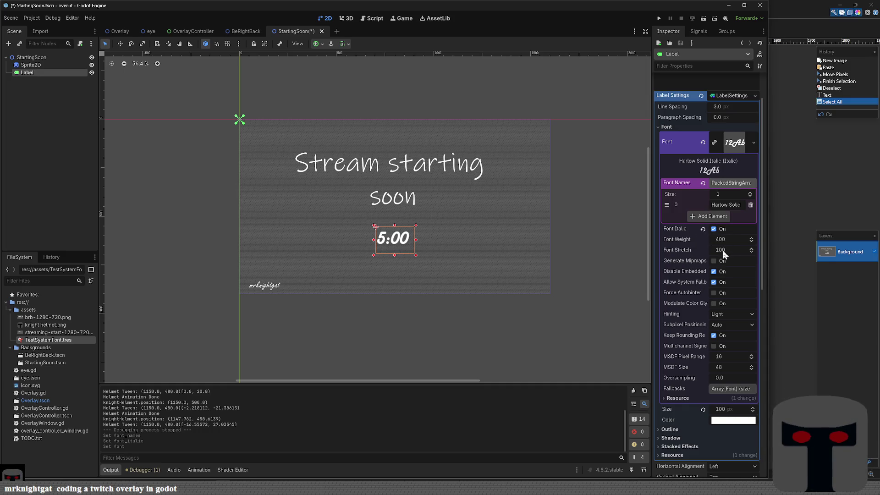
left_click(714, 230)
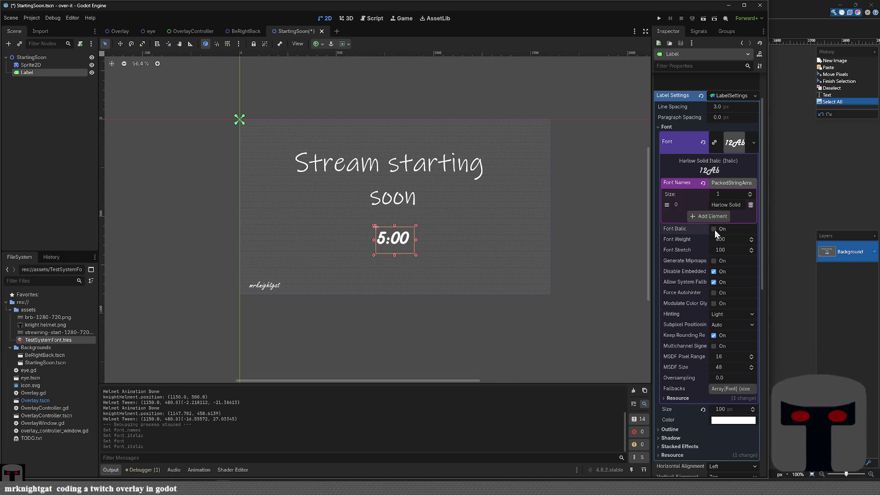
left_click(713, 229)
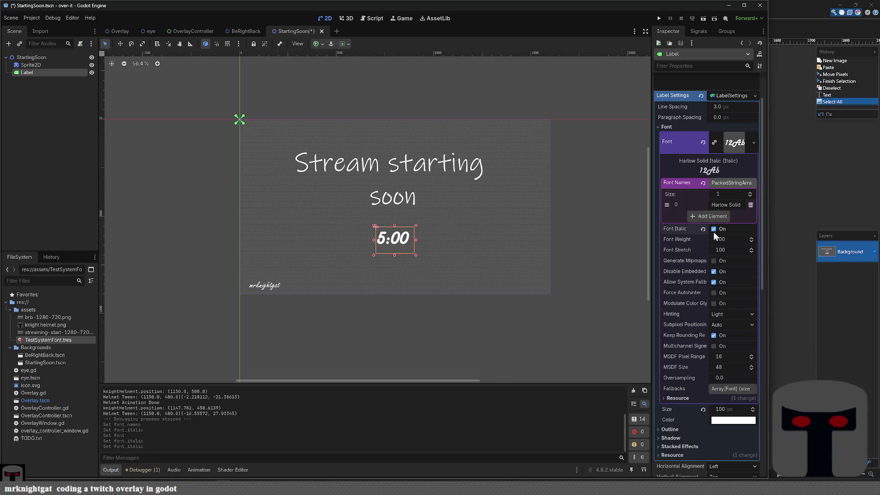
left_click(713, 229)
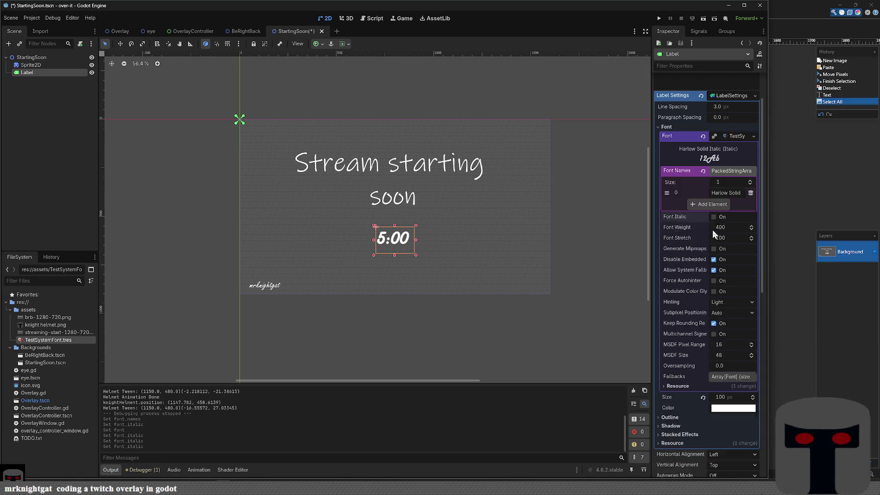
left_click(714, 229)
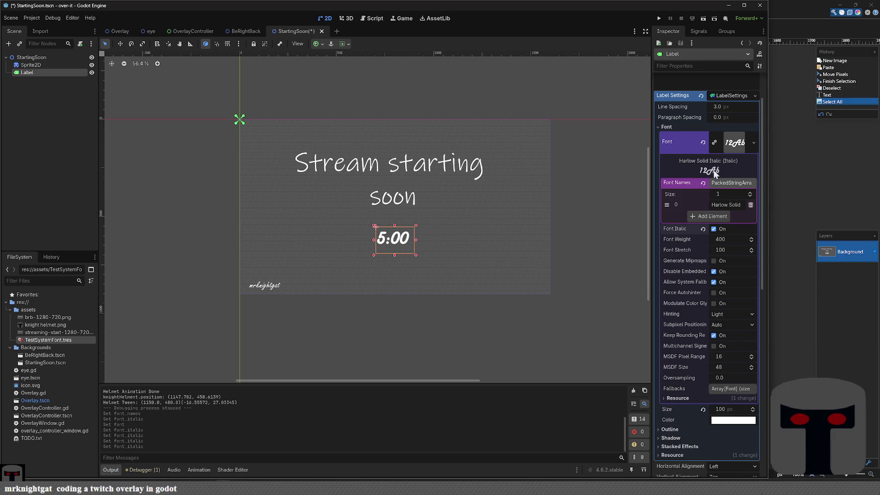
Step: Set the label's font size to 108, nudge it slightly down-left, and save the scene
scroll(718, 181, "down", 3)
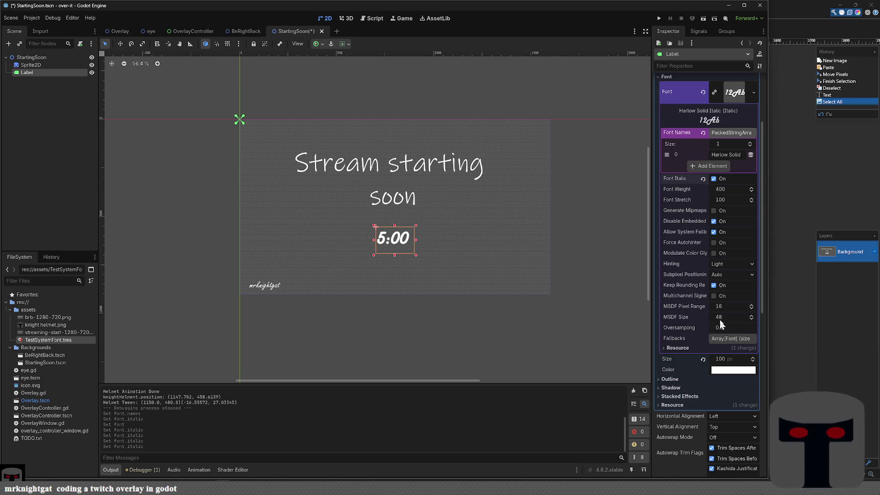
left_click(718, 361)
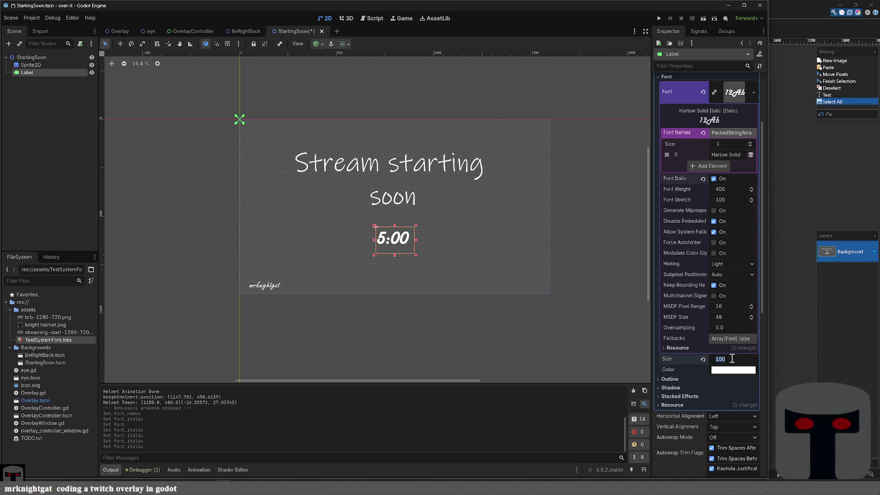
type("108")
key("Return")
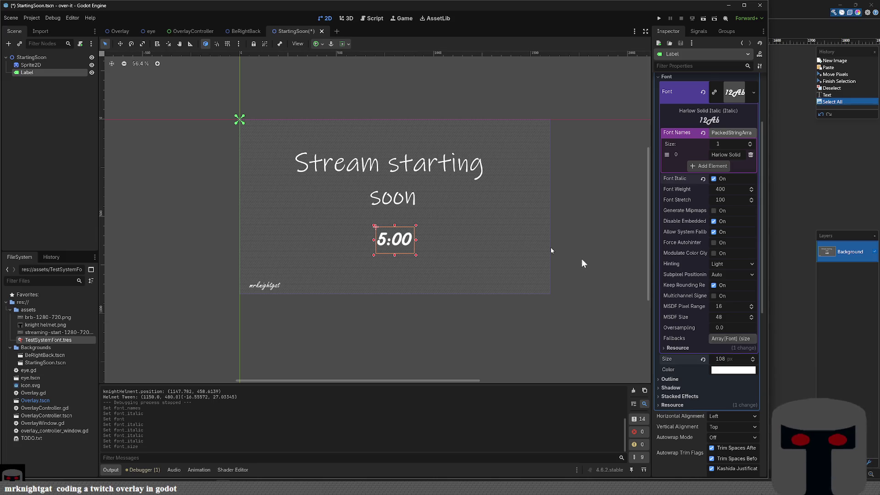
left_click_drag(402, 242, 401, 245)
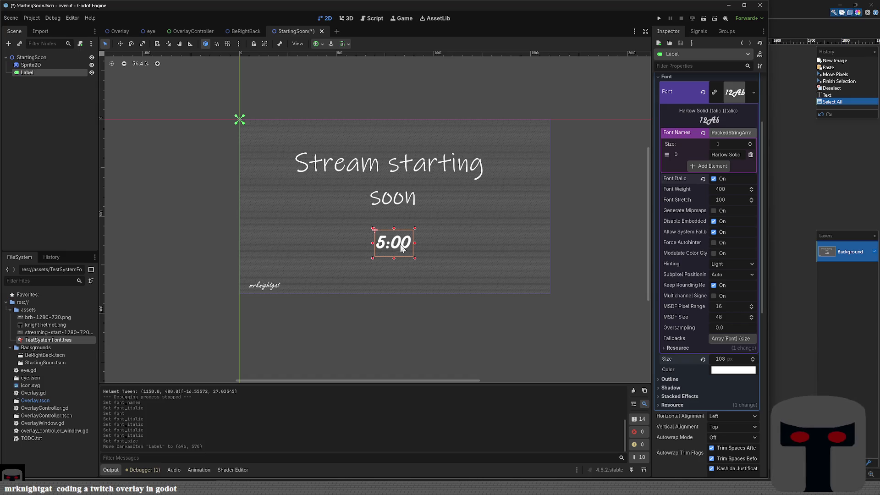
key("ctrl+s")
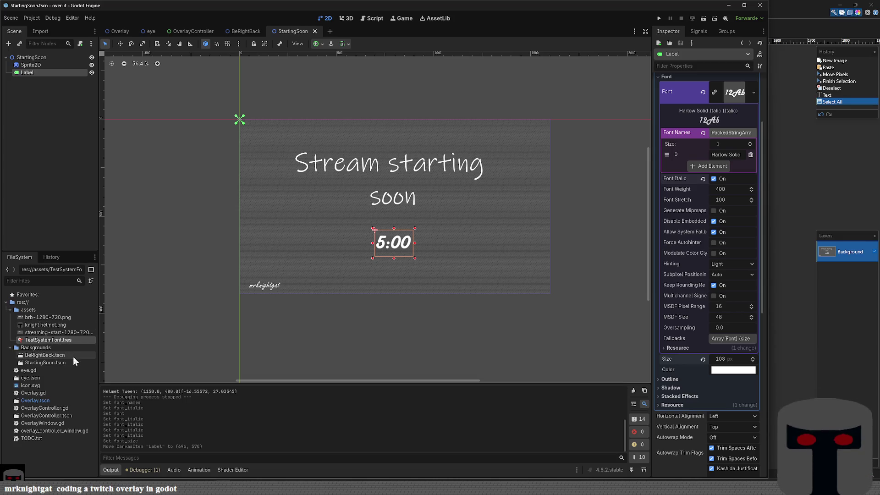
double_click(56, 339)
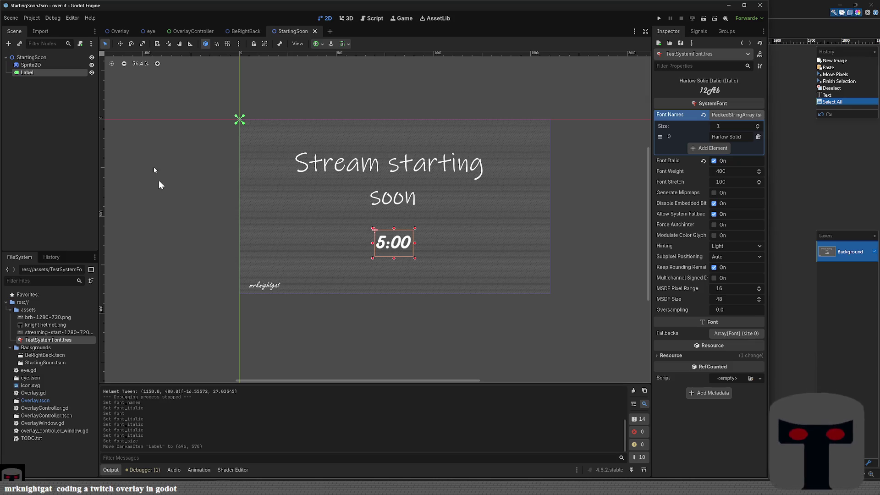
Step: Attach a new starting_soon.gd script to StartingSoon declaring class_name StartingSoonBackground, and save
left_click(59, 59)
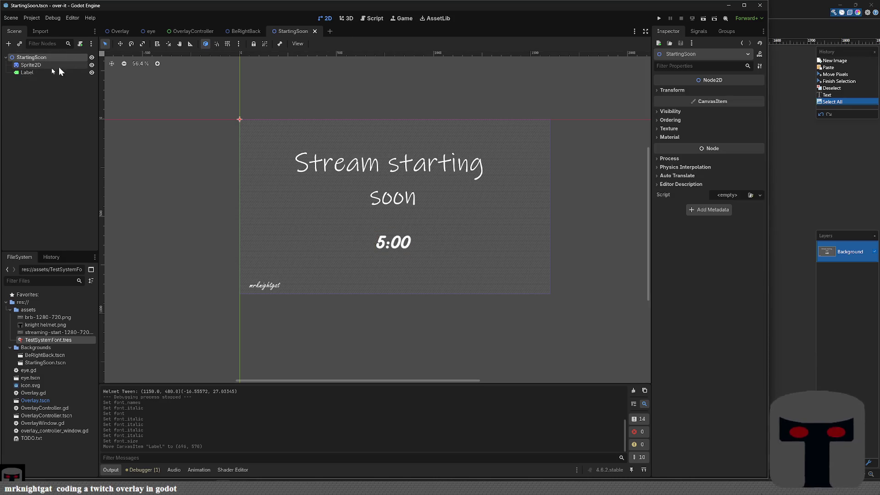
left_click(80, 43)
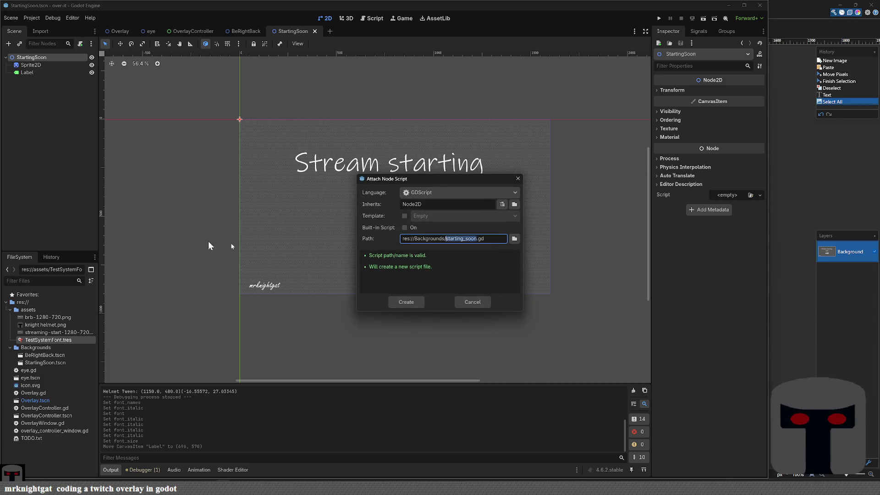
left_click(416, 302)
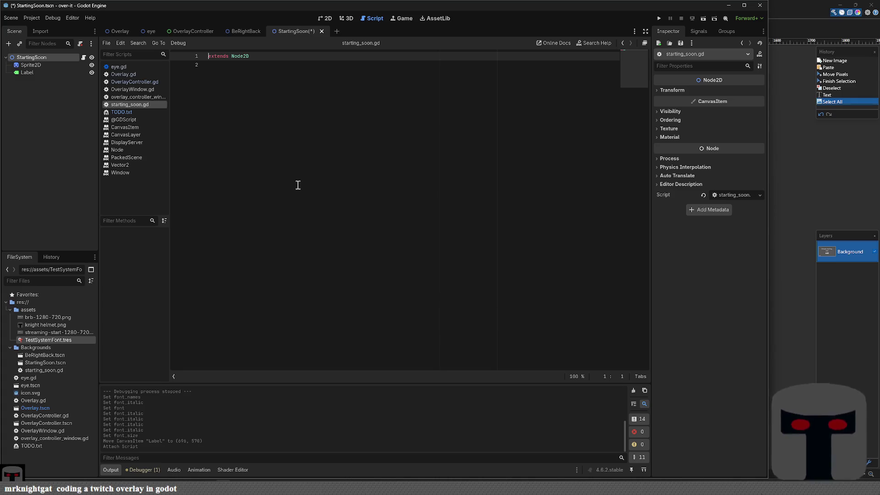
type("class_nam")
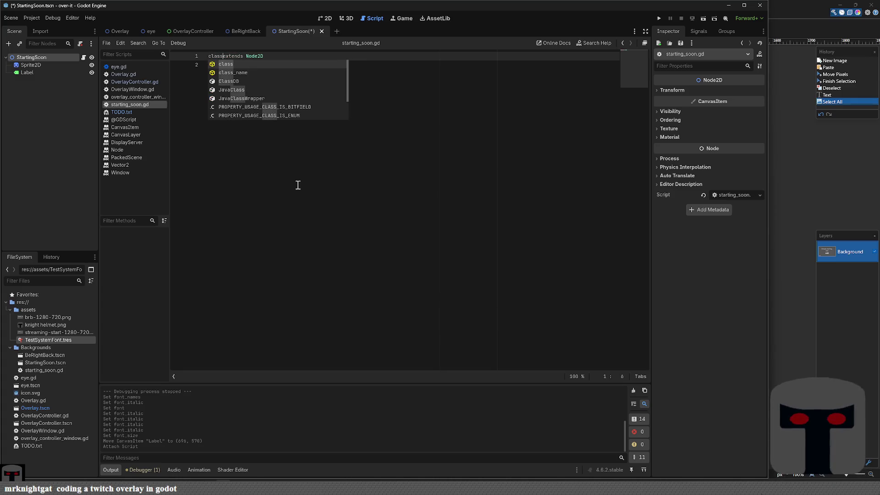
type("e Startin")
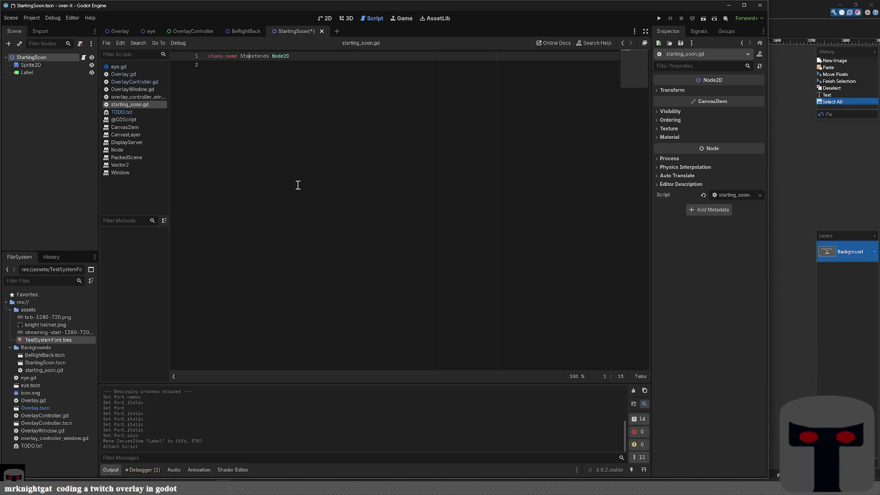
type("gSoonBackground")
key("ctrl+s")
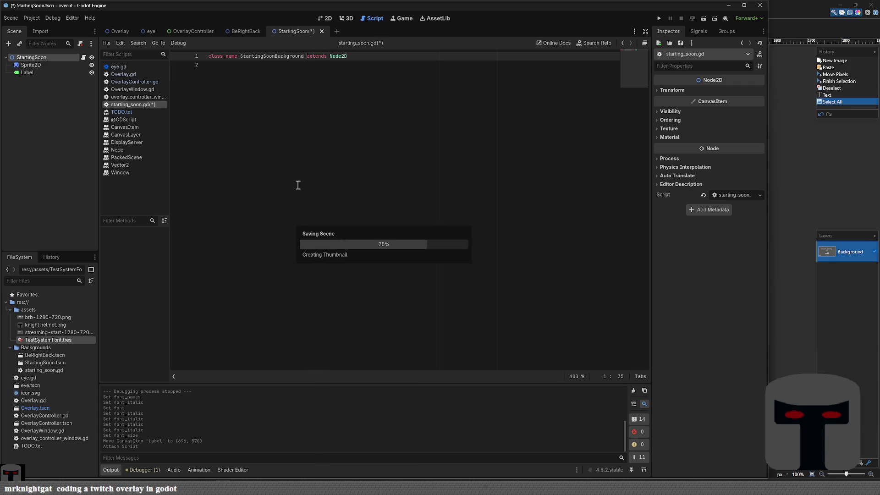
Step: Begin an empty show_countdown() function below the class declaration
key("End")
key("Return")
key("Return")
key("Return")
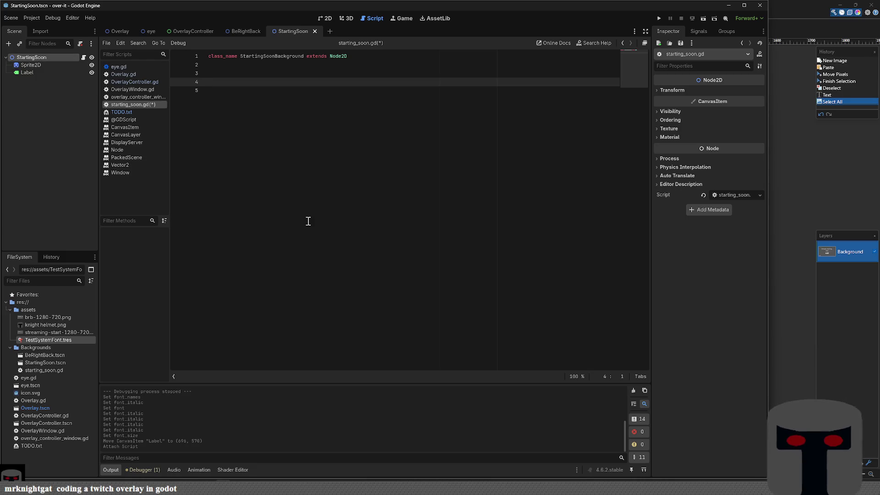
type("func _sh")
key("BackSpace")
key("BackSpace")
key("BackSpace")
type("show")
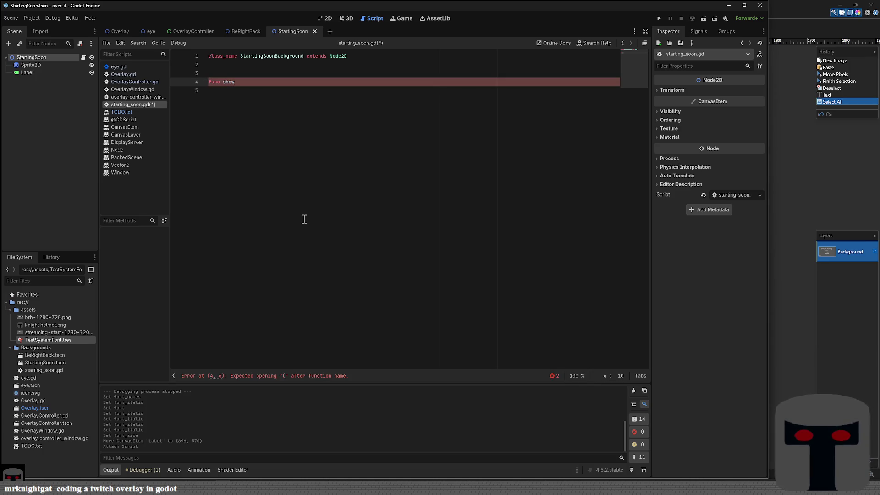
type("_count")
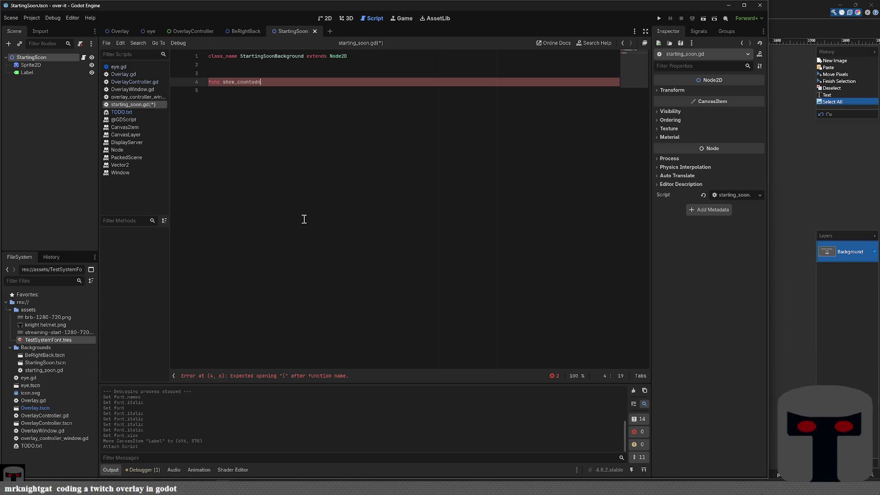
type("down")
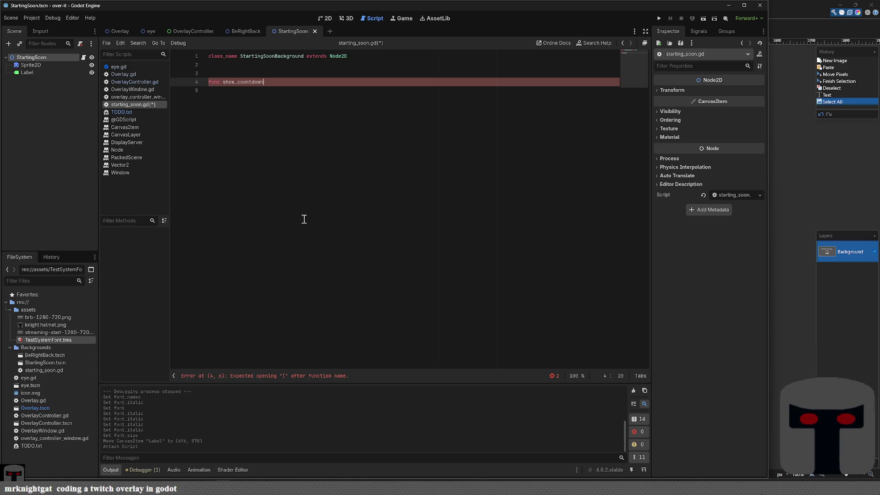
type("()")
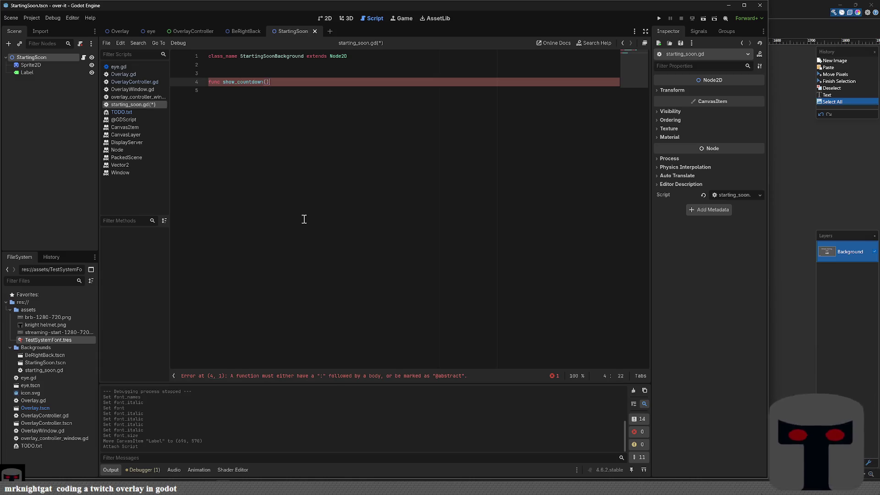
type(":")
key("Return")
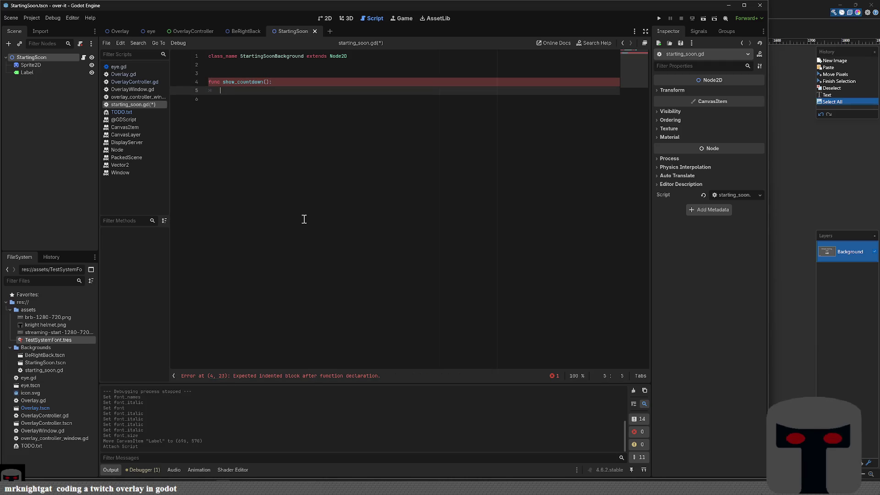
left_click(28, 73)
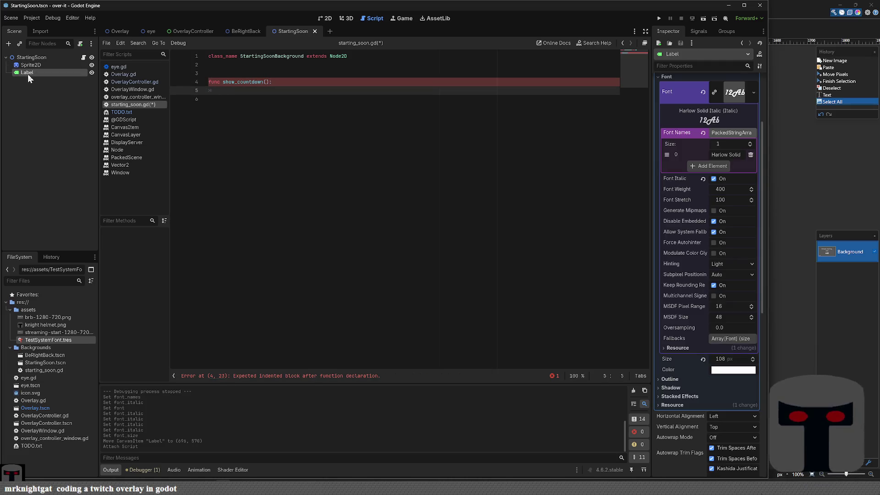
Step: Rename the Label node to Countdown
left_click(28, 73)
type("Countdown")
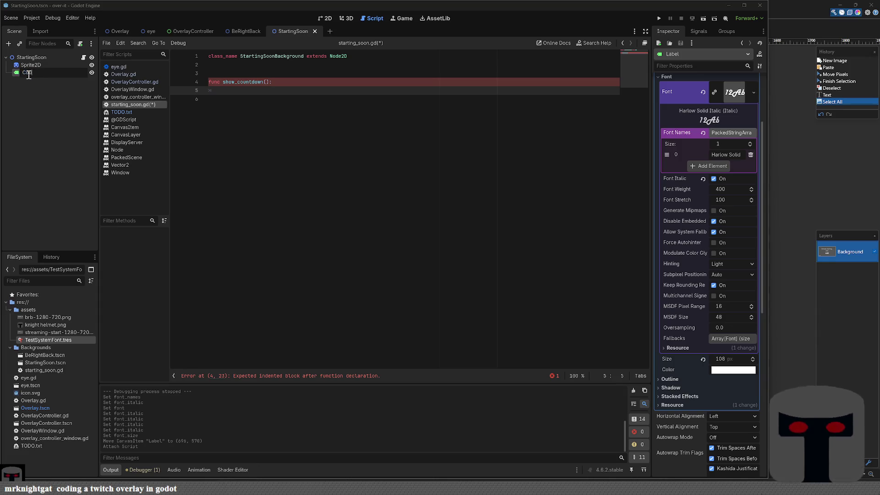
key("Return")
left_click(283, 79)
key("Up")
key("Return")
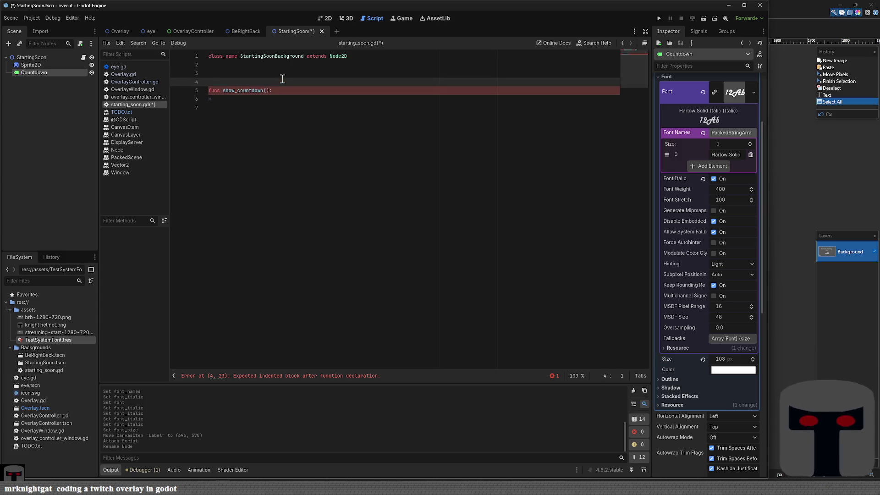
key("Up")
key("Return")
type("@onre")
key("Return")
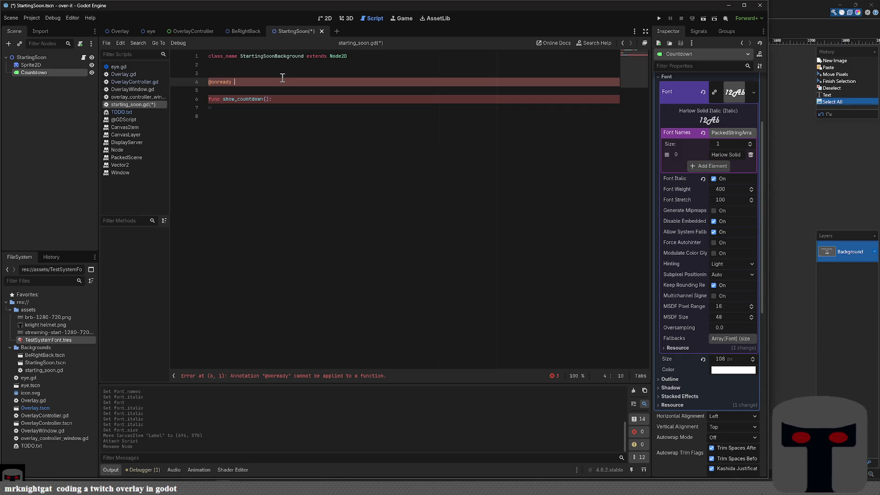
type("var countdown:")
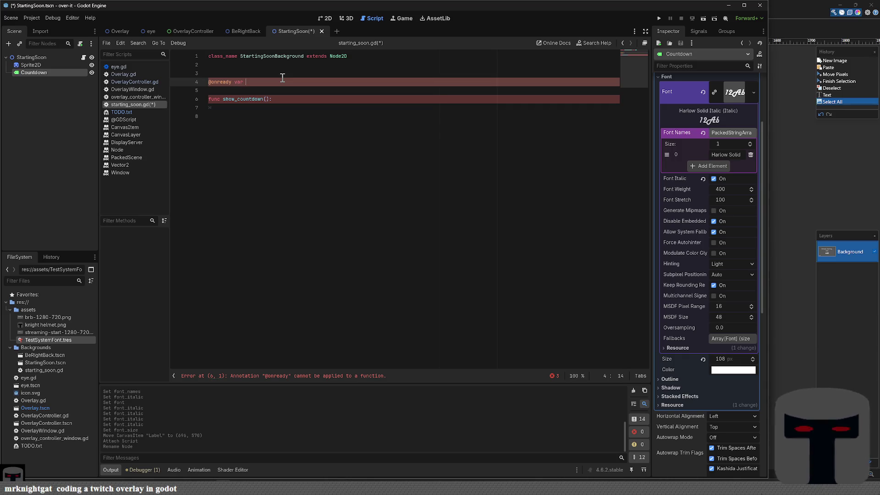
type("Label = ")
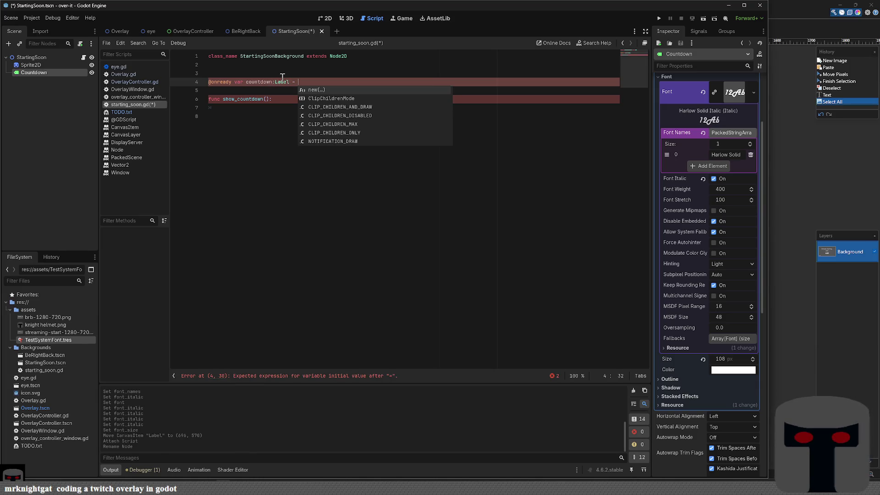
type("$")
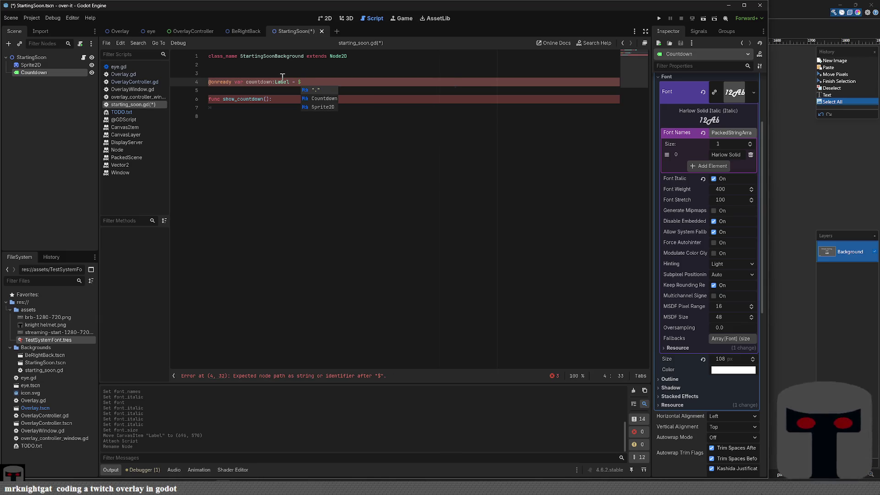
key("Down")
key("Return")
key("Return")
left_click(303, 82)
key("Left")
type("Label")
key("Down")
key("Down")
key("Return")
Step: Write countdownLabel.visible = true inside show_countdown() and save the script
type("counto")
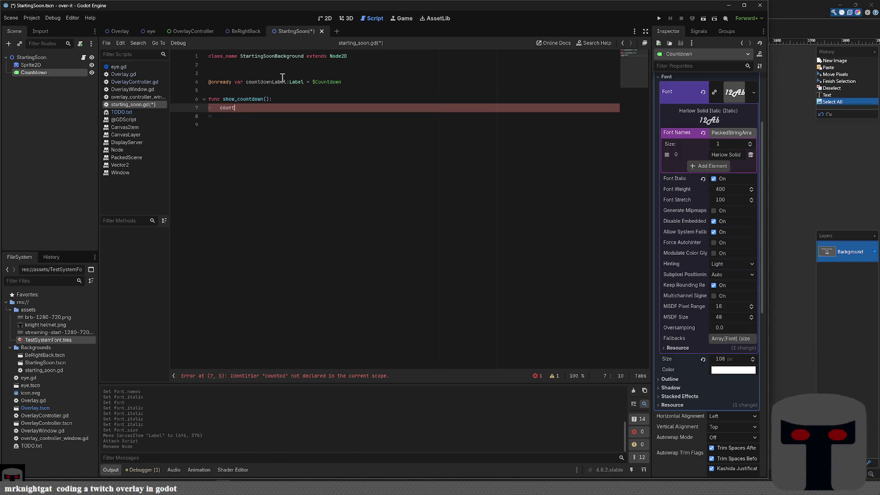
key("BackSpace")
key("BackSpace")
key("BackSpace")
type("countdownLab")
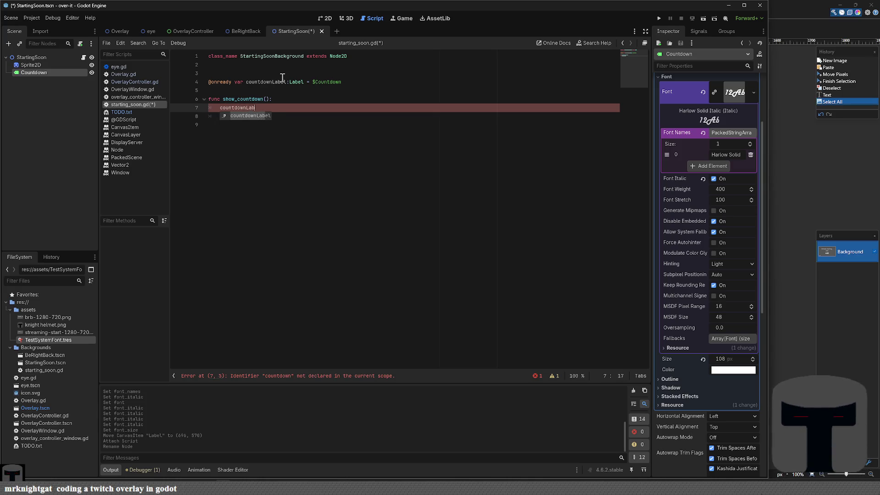
key("Return")
type(".visible")
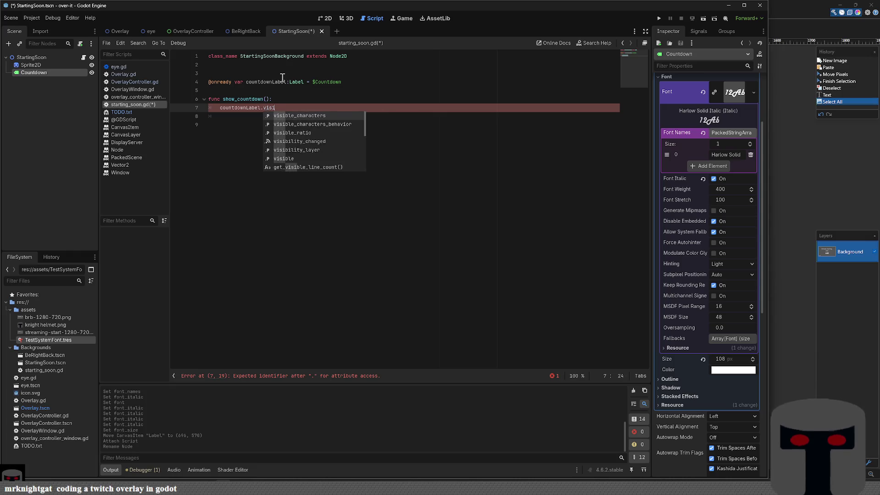
key("Down")
key("Down")
key("Down")
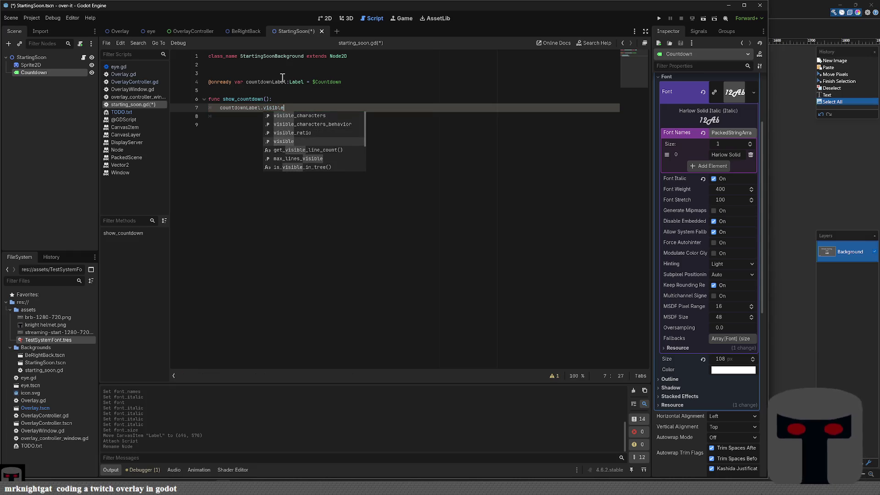
key("Return")
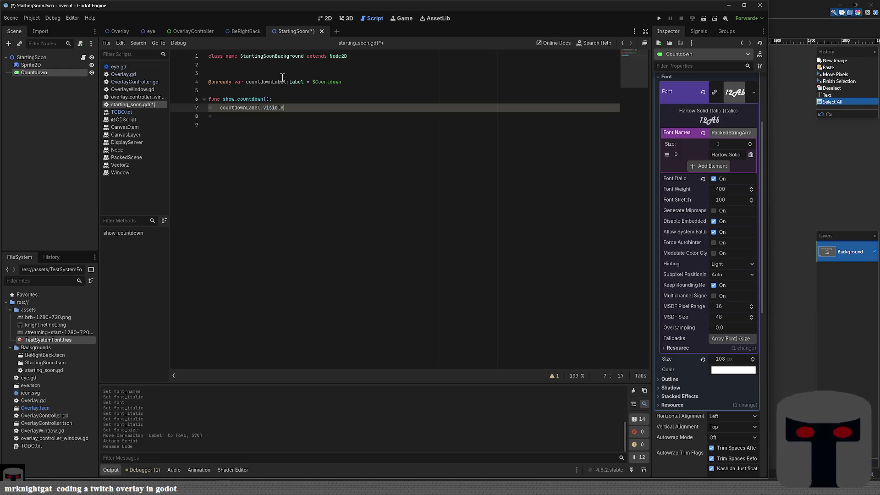
type("=")
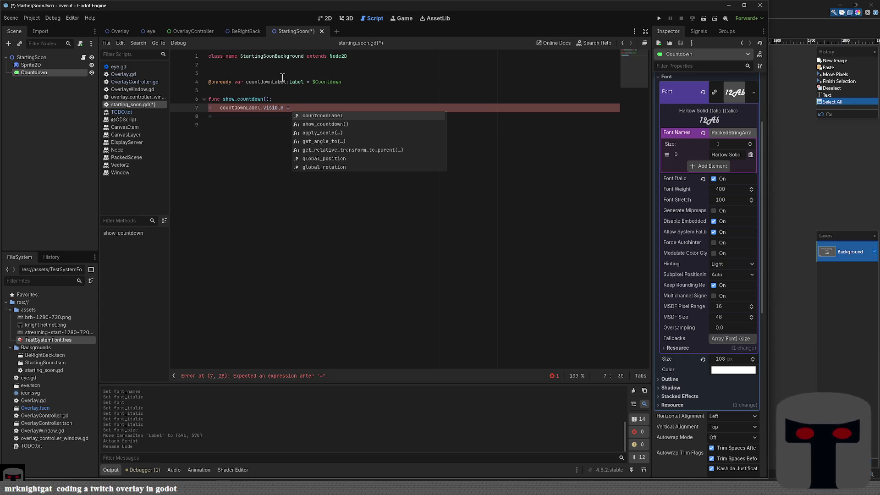
type("true")
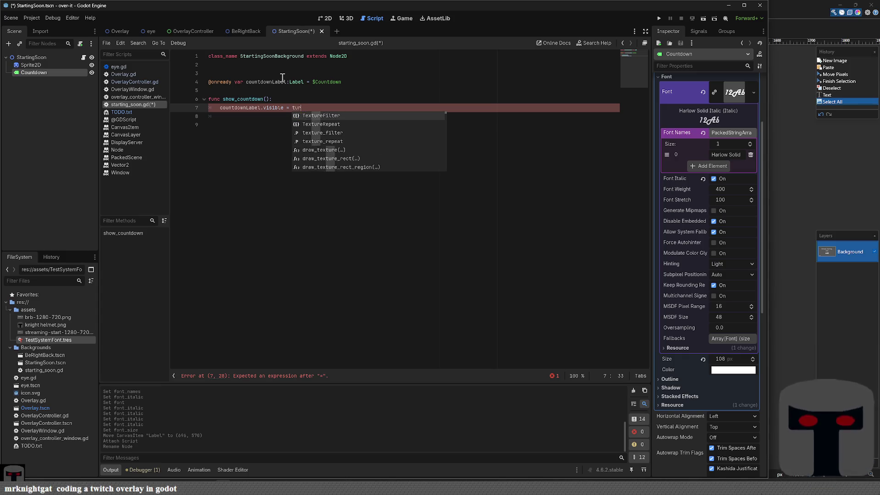
key("ctrl+s")
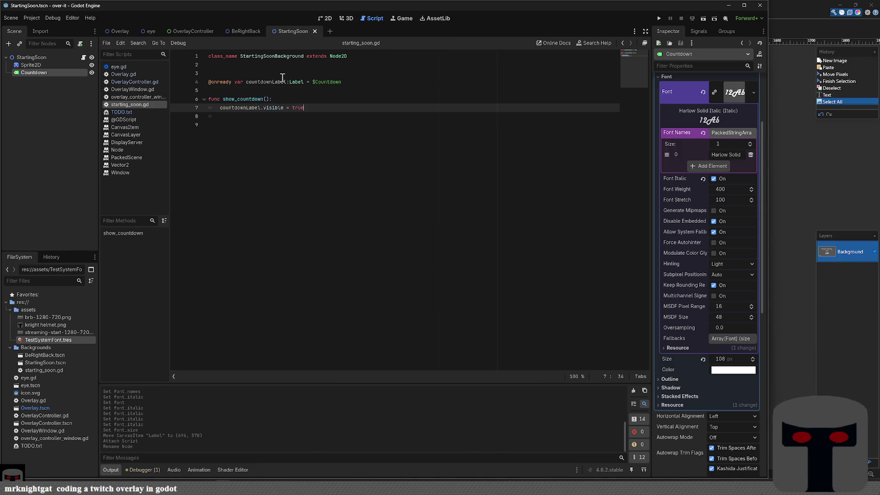
key("Return")
key("Return")
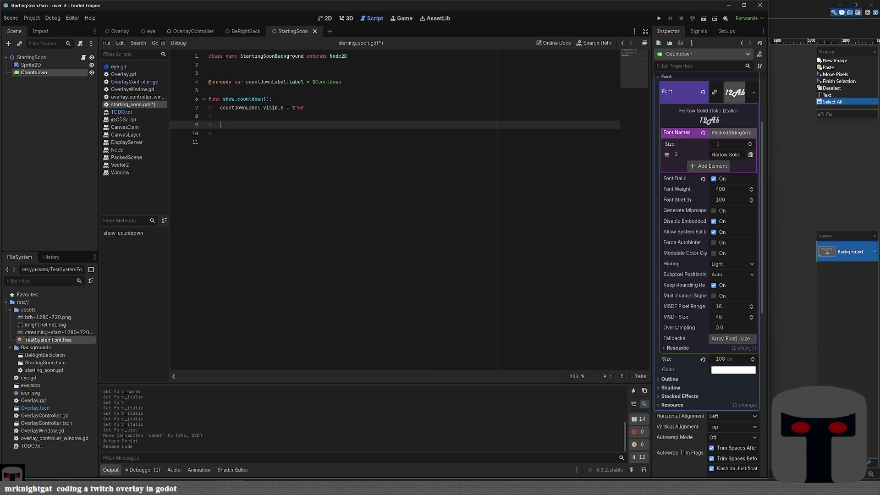
mouse_move(238, 486)
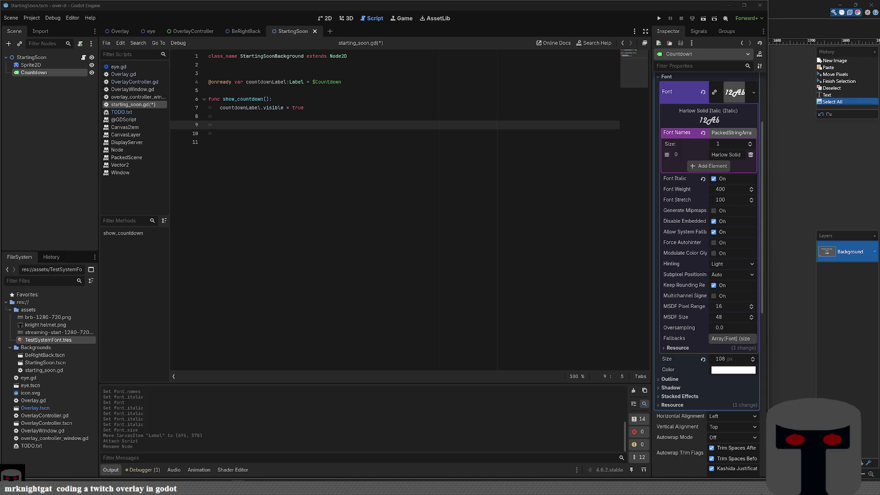
Step: Switch to the browser window showing The 20 Games Challenge page
key("alt+Tab")
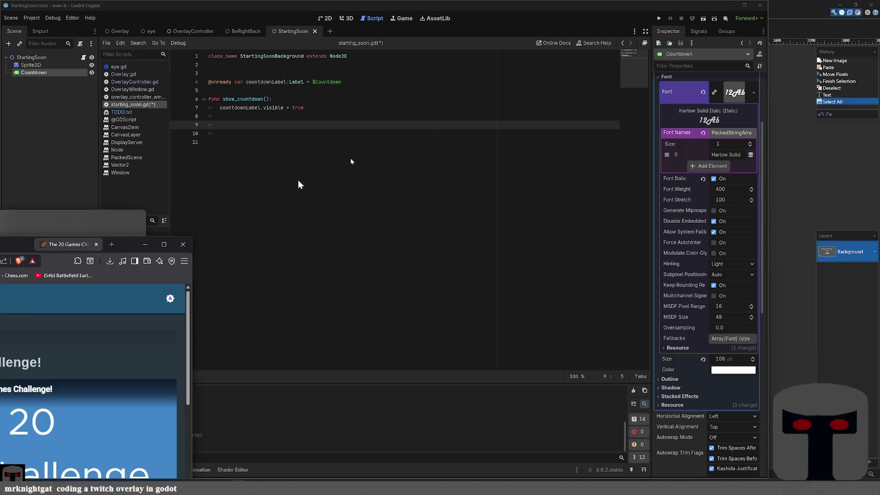
Step: Reposition the browser and scroll through The Challenge and List of Games pages
left_click_drag(354, 61, 318, 51)
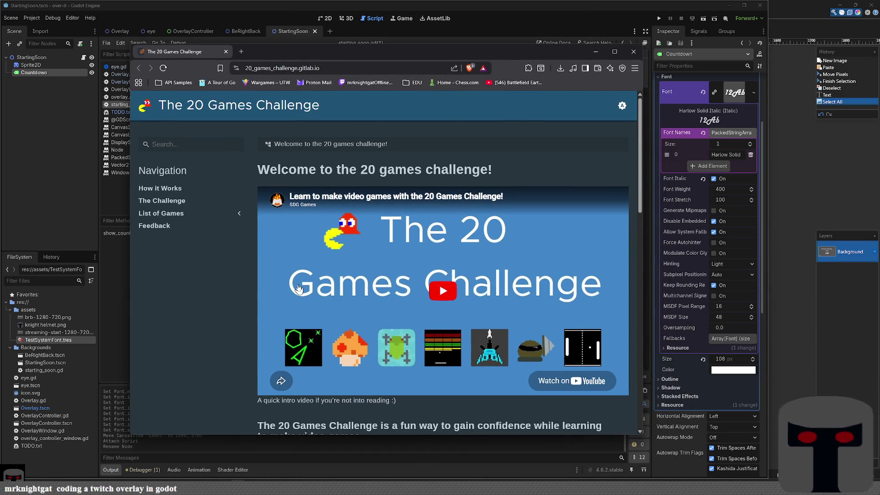
scroll(328, 284, "down", 5)
scroll(328, 283, "down", 8)
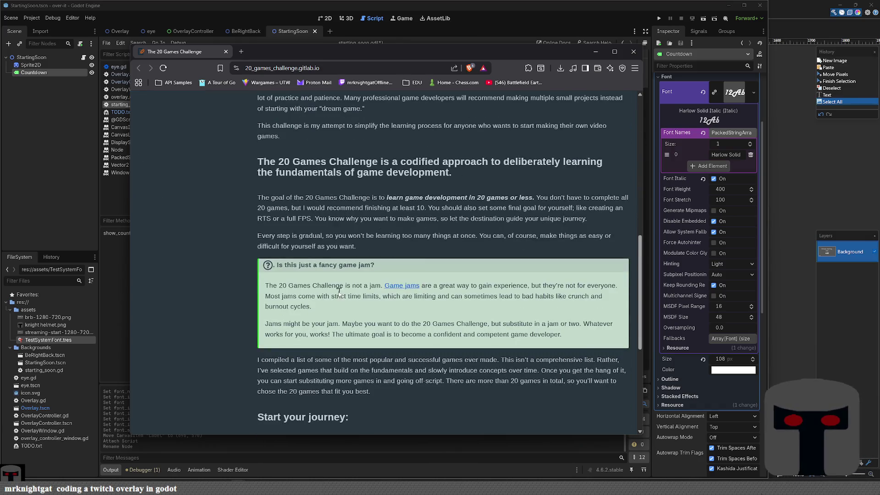
scroll(328, 264, "up", 15)
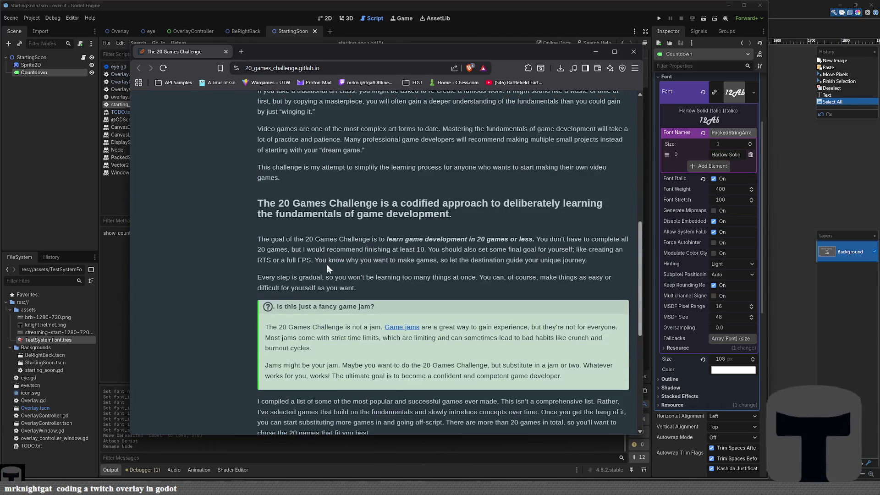
scroll(326, 265, "up", 2)
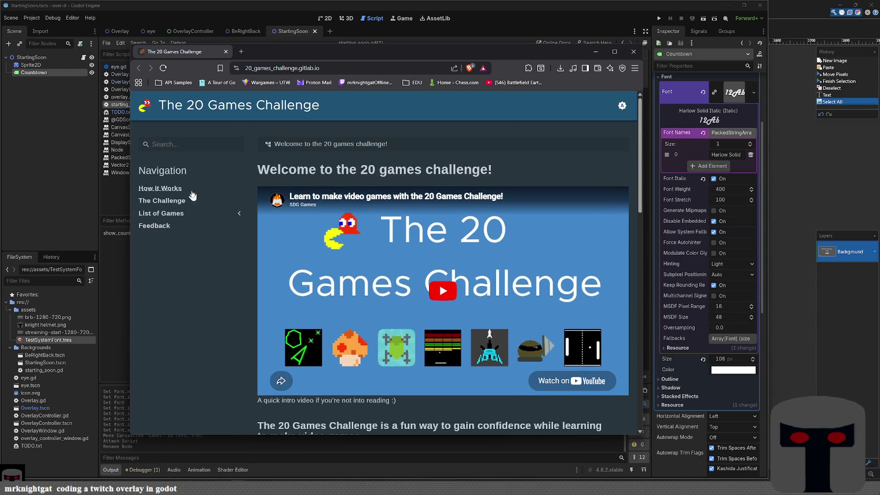
left_click(163, 214)
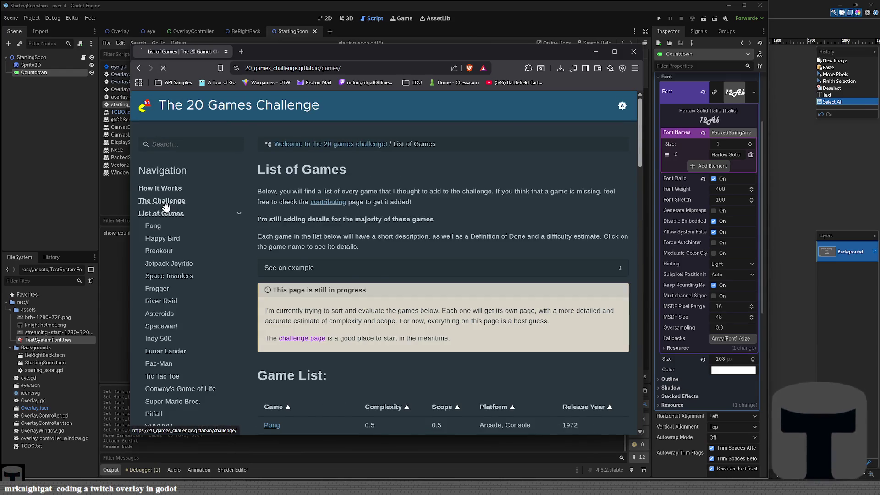
left_click(164, 202)
scroll(342, 276, "down", 3)
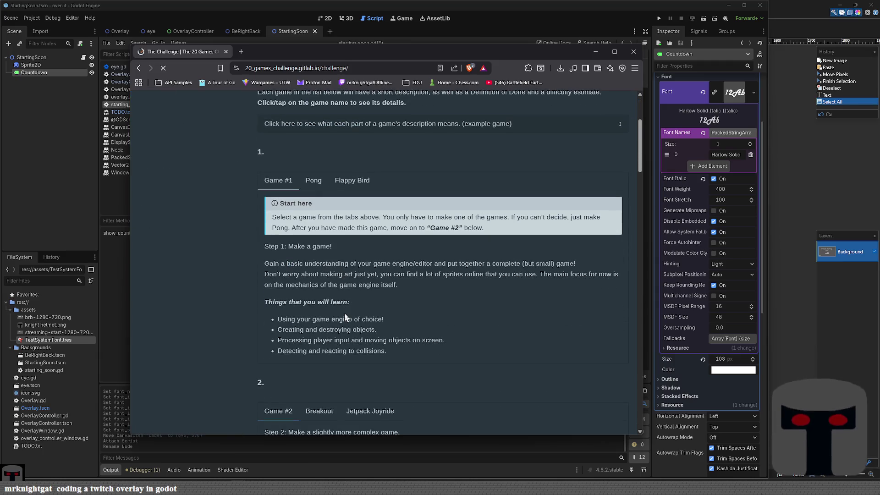
scroll(345, 313, "down", 7)
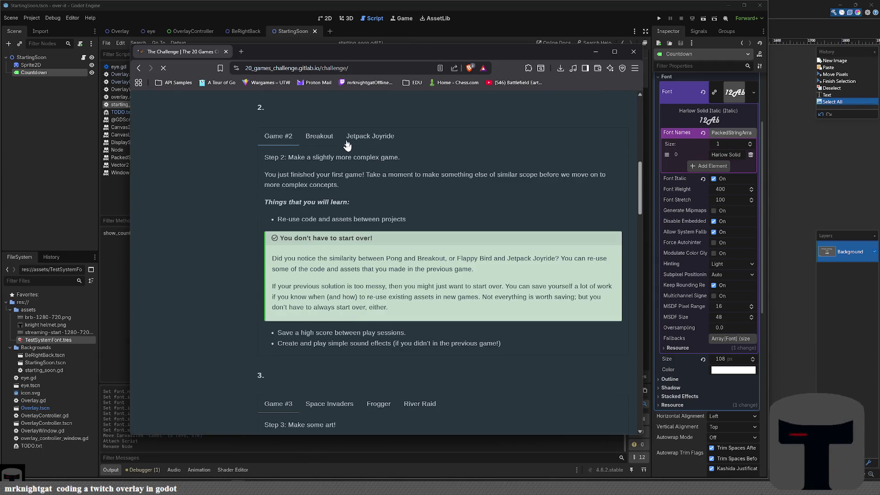
scroll(296, 142, "up", 5)
Step: Expand details for Pong, Flappy Bird, Breakout, Jetpack Joyride, Space Invaders, Frogger and River Raid
left_click(316, 190)
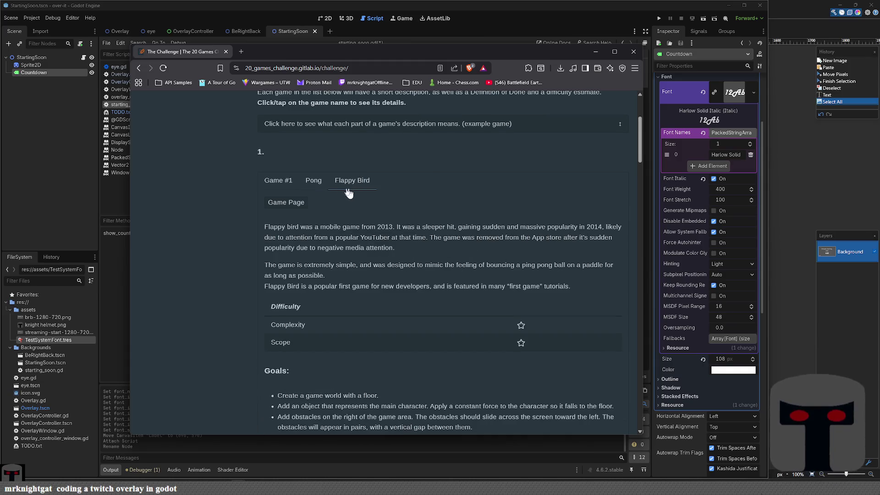
left_click(347, 183)
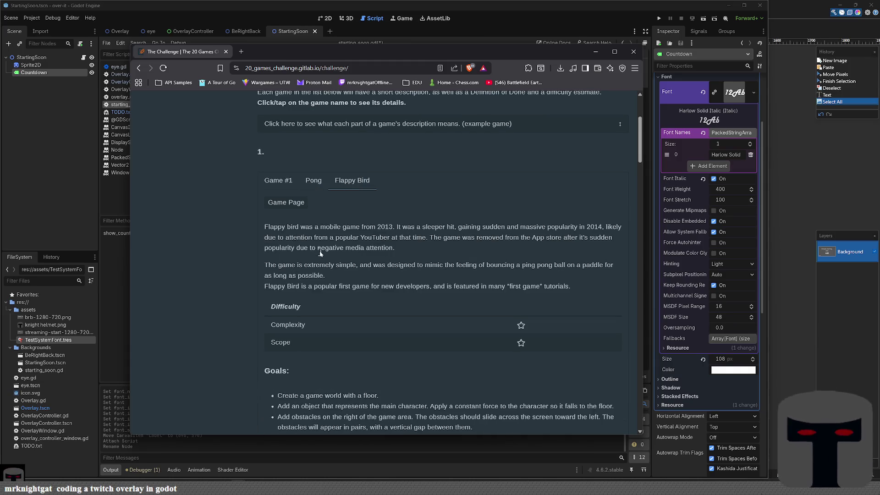
scroll(325, 257, "down", 6)
scroll(294, 220, "up", 4)
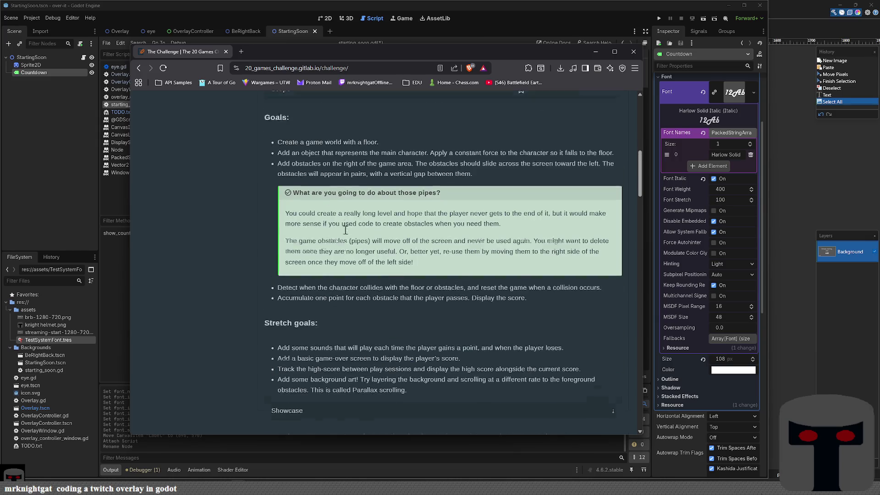
scroll(337, 258, "down", 6)
scroll(339, 274, "down", 9)
scroll(339, 273, "up", 6)
left_click(321, 180)
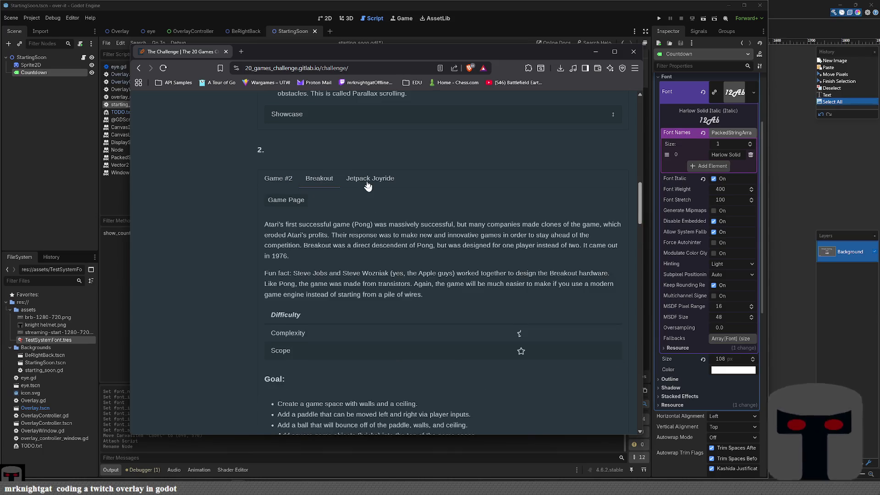
left_click(367, 182)
scroll(311, 273, "down", 3)
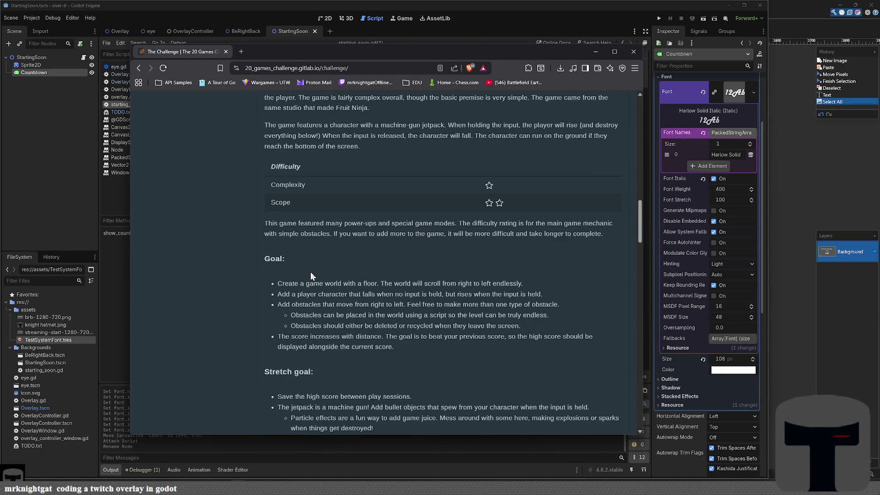
scroll(345, 265, "down", 6)
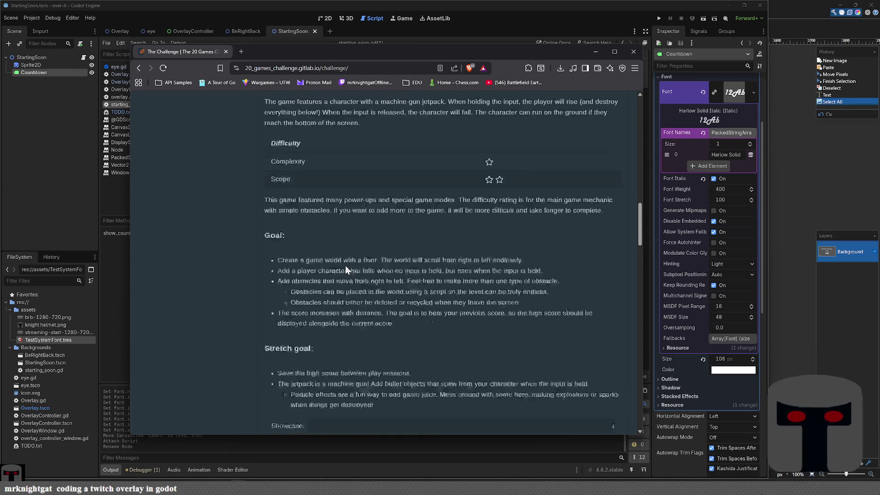
scroll(347, 274, "down", 3)
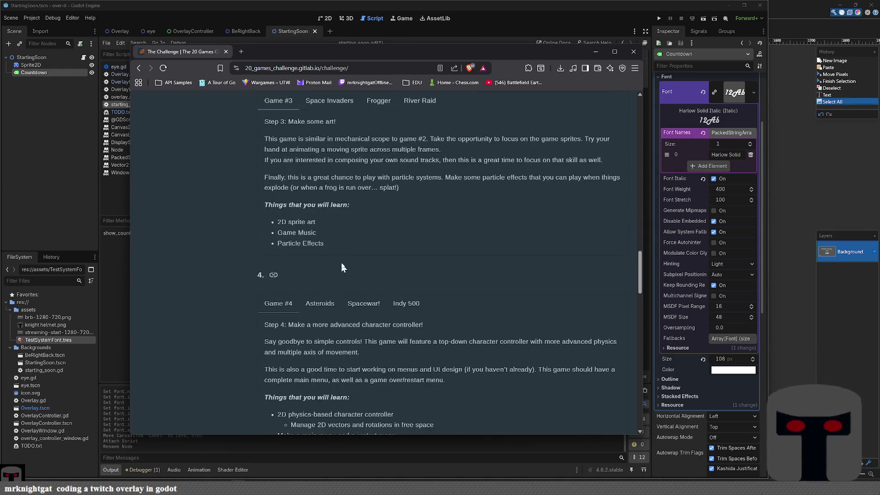
left_click(432, 109)
left_click(378, 107)
left_click(322, 106)
left_click(375, 108)
left_click(435, 107)
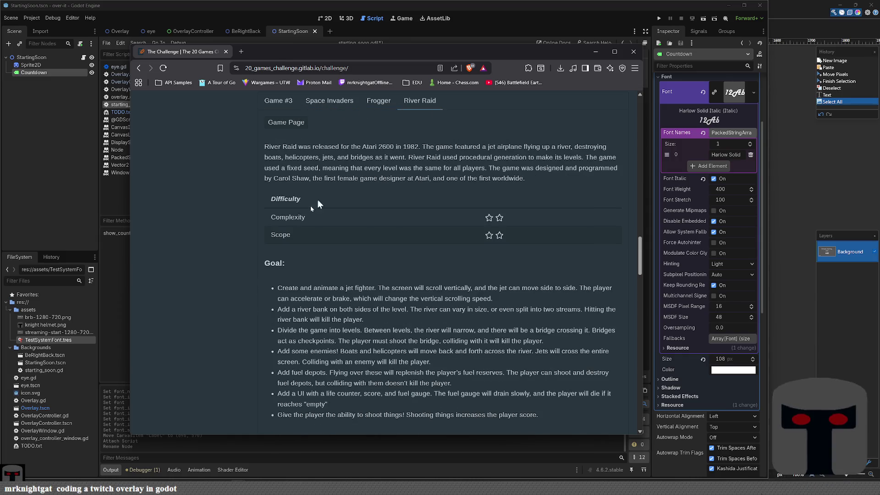
scroll(307, 315, "down", 4)
scroll(307, 315, "up", 4)
scroll(307, 315, "down", 15)
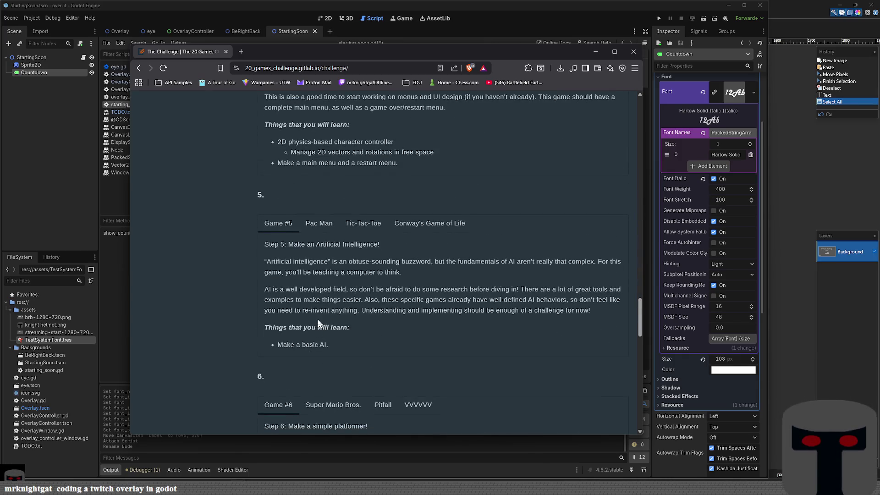
scroll(317, 319, "down", 6)
scroll(321, 298, "down", 8)
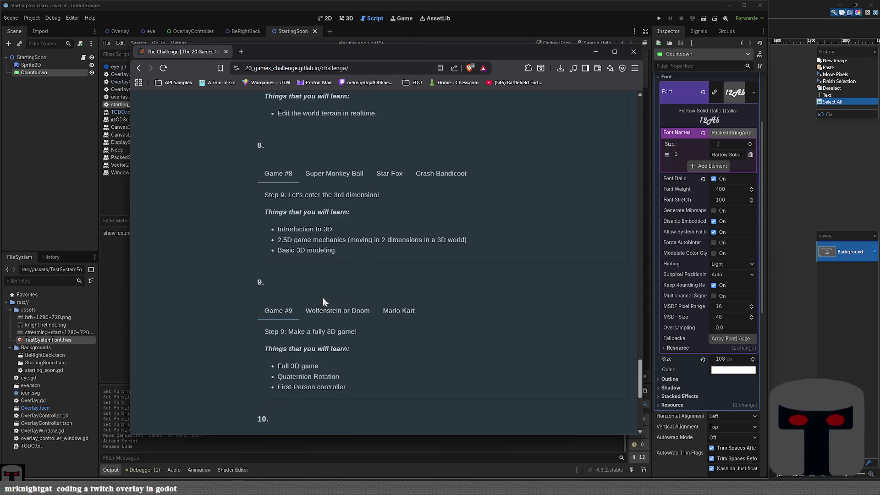
scroll(325, 294, "down", 5)
scroll(330, 309, "down", 2)
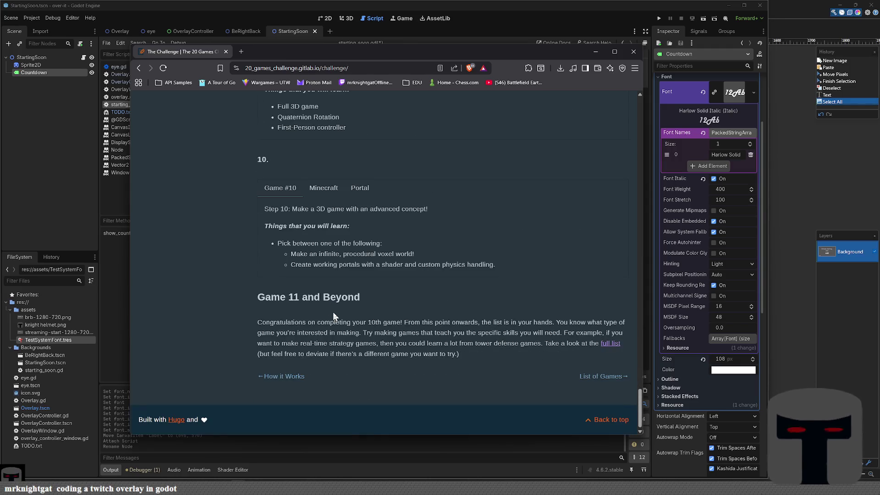
Step: Scan the full games table, highlighting Tetris, Star Craft, The Sims and Command & Conquer, then close the browser
left_click(588, 377)
scroll(376, 285, "down", 9)
scroll(376, 290, "down", 6)
scroll(383, 304, "down", 6)
scroll(329, 305, "up", 3)
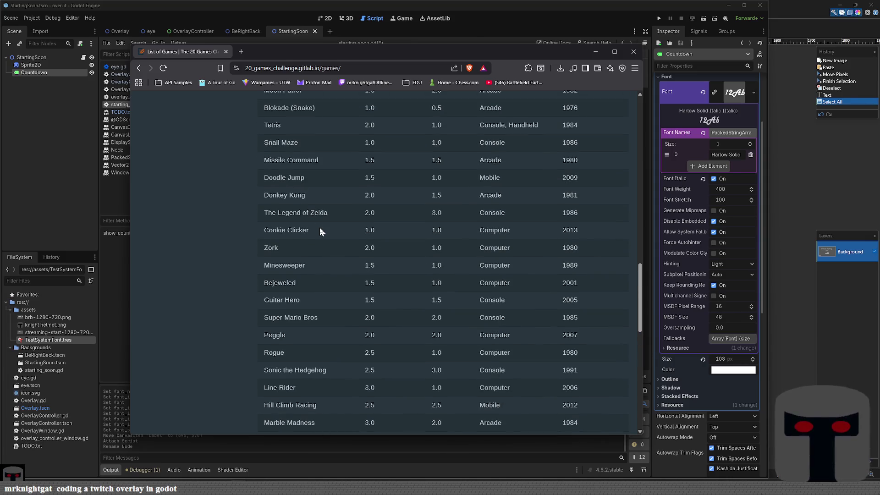
left_click_drag(290, 129, 268, 122)
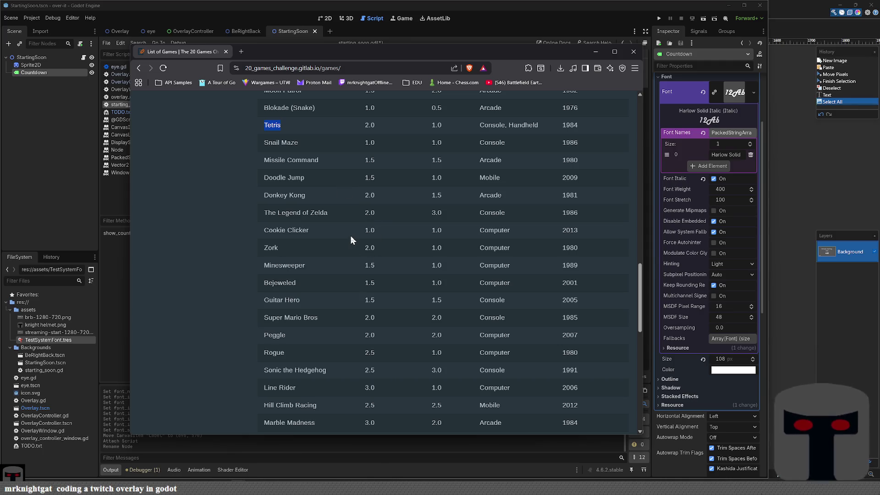
scroll(363, 257, "down", 6)
scroll(362, 262, "down", 5)
scroll(361, 262, "up", 4)
scroll(362, 262, "down", 3)
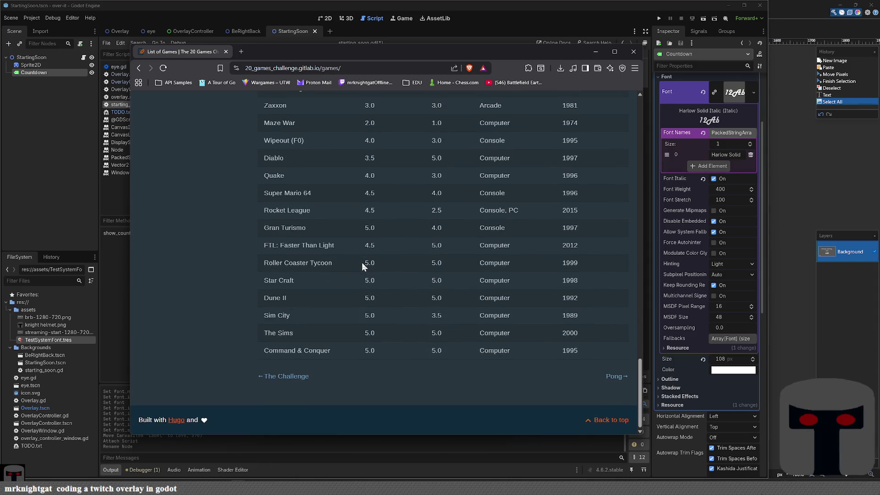
left_click_drag(340, 267, 260, 262)
left_click(318, 285)
double_click(275, 280)
left_click(267, 313)
double_click(283, 333)
left_click_drag(334, 350, 274, 348)
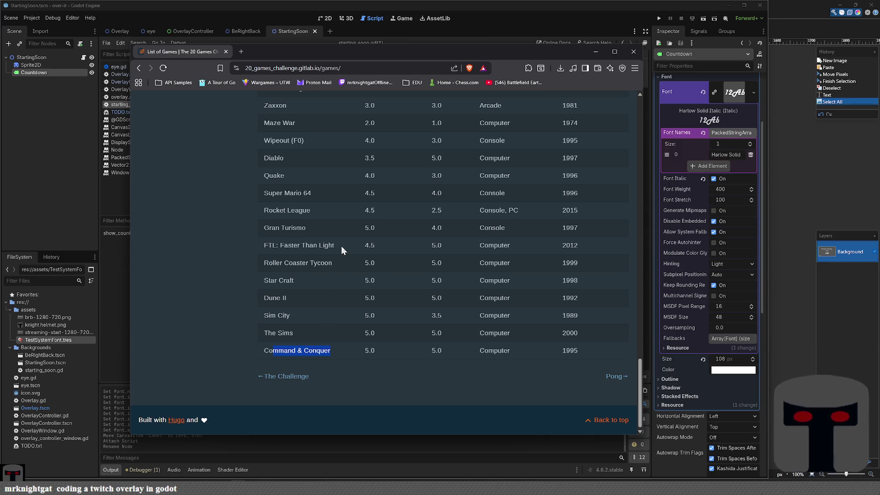
left_click_drag(341, 245, 256, 239)
left_click(340, 275)
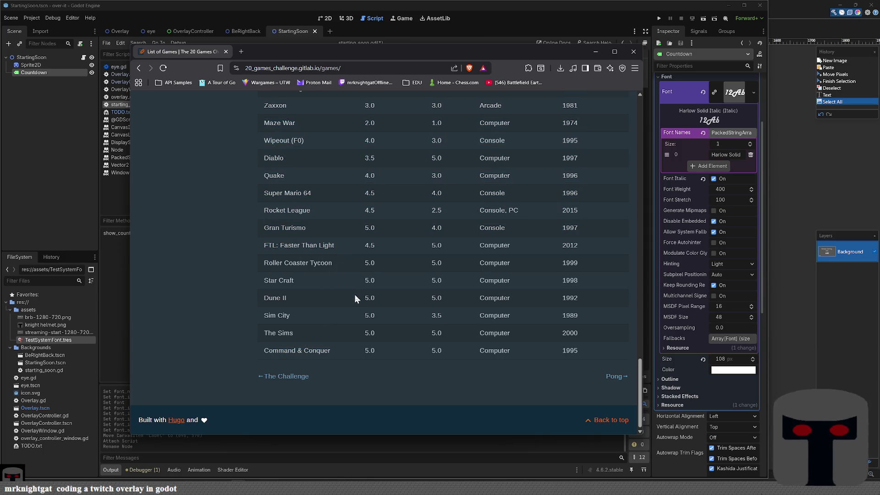
scroll(355, 296, "up", 3)
scroll(355, 294, "up", 5)
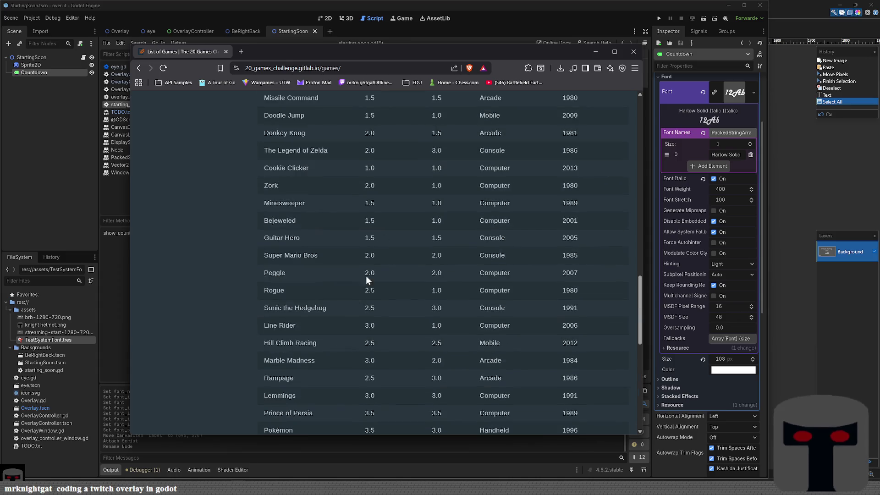
left_click(226, 52)
left_click(294, 133)
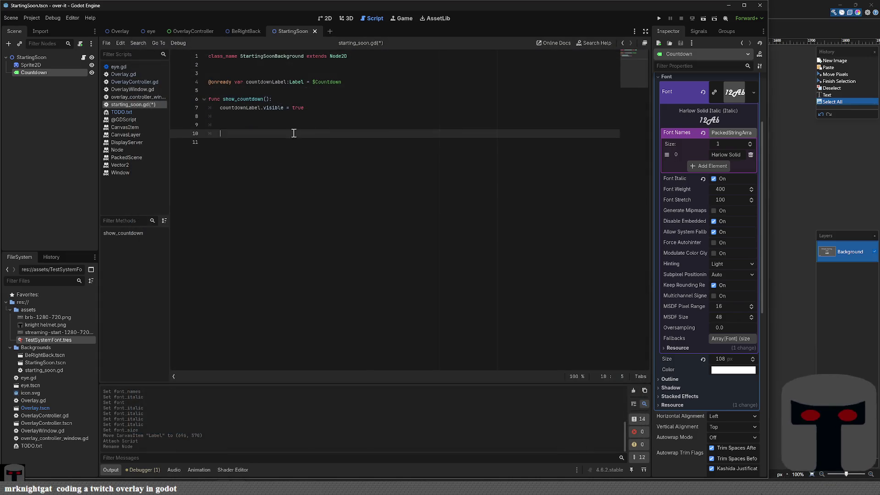
Step: Start a hide_countdown() function stub below show_countdown
key("Up")
type("func hide_countdown()")
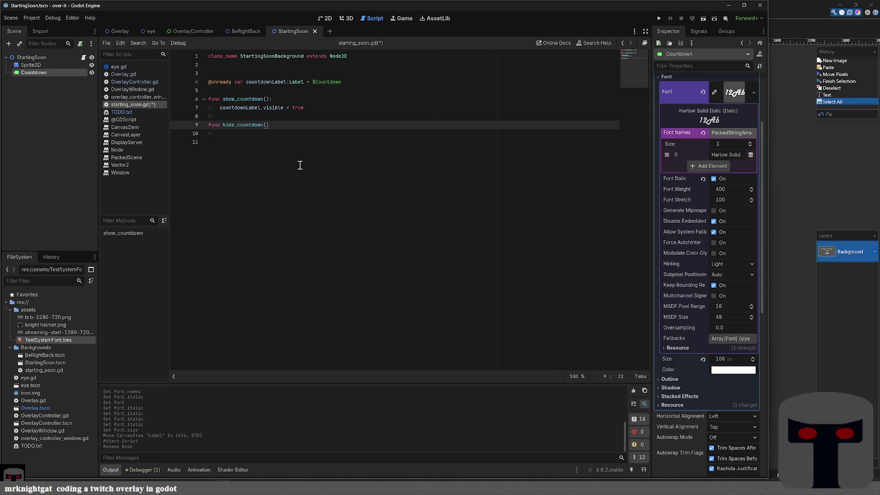
type(":")
key("Return")
type("countdown")
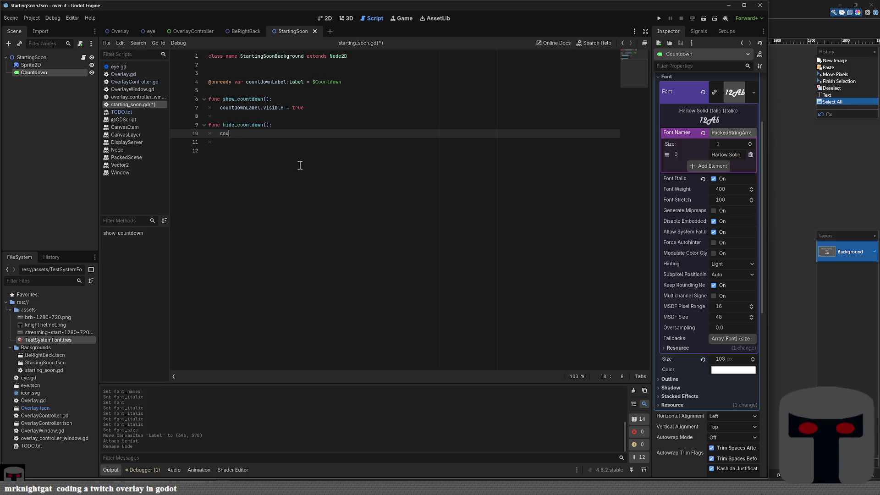
key("BackSpace")
key("Escape")
key("Up")
key("Up")
key("Up")
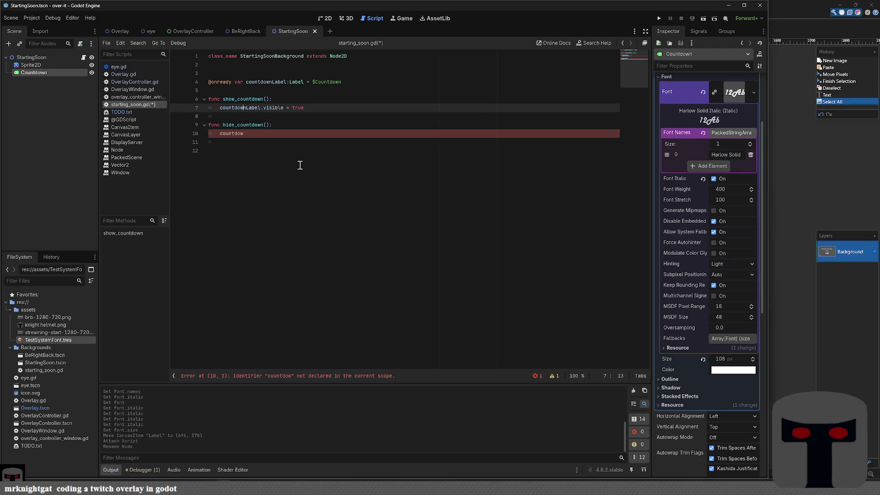
Step: Rename show_countdown to set_countdown_visibility(visible:bool), assign visible instead of true, drop the stub, and save
key("shift+End")
type("set_countd")
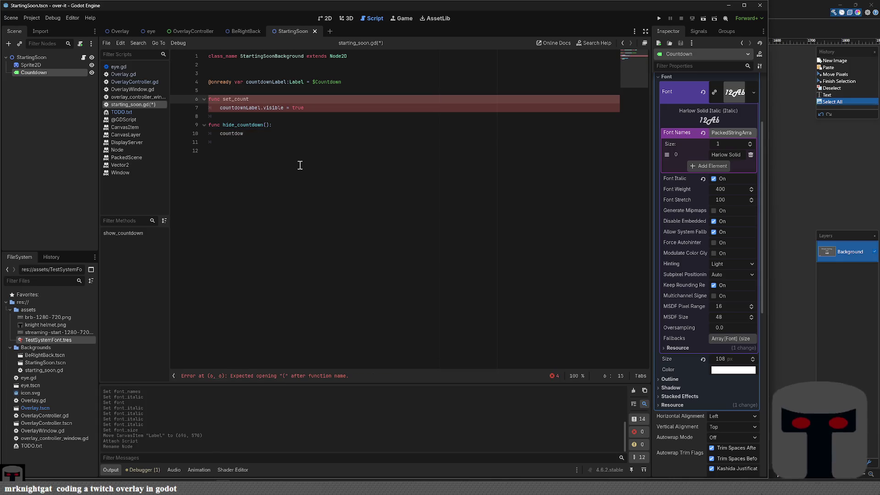
type("own_visi")
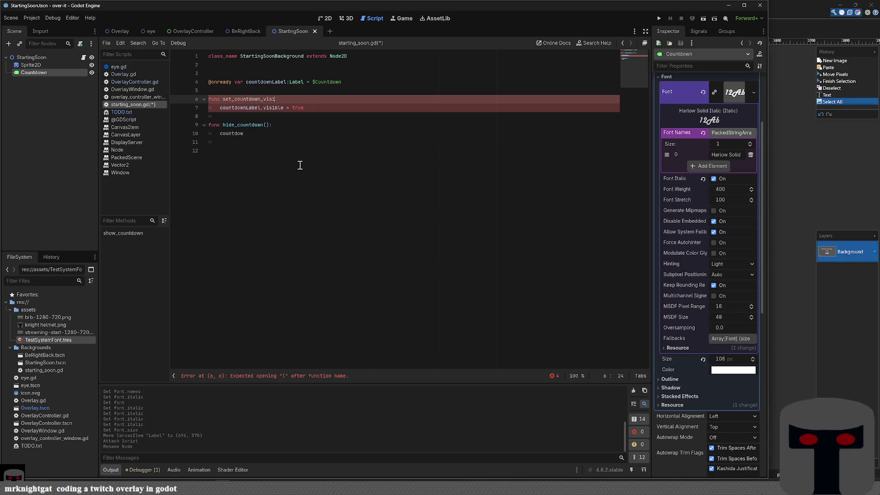
type("bility(")
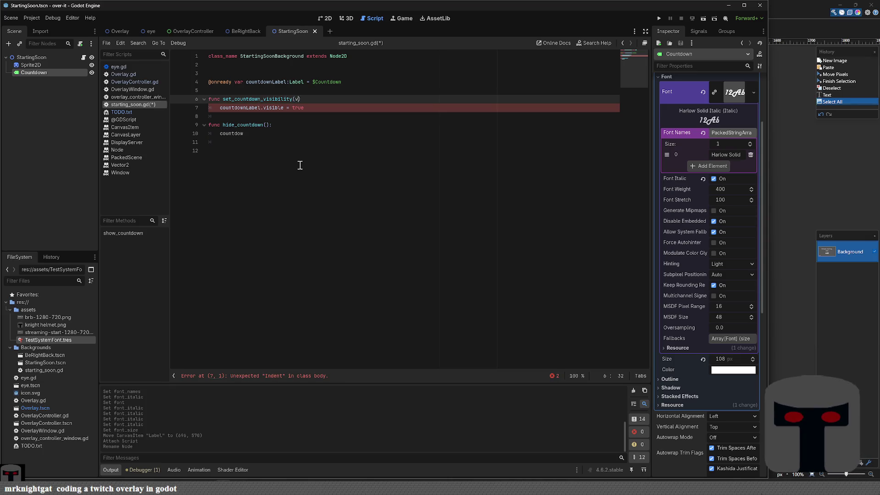
type("vis")
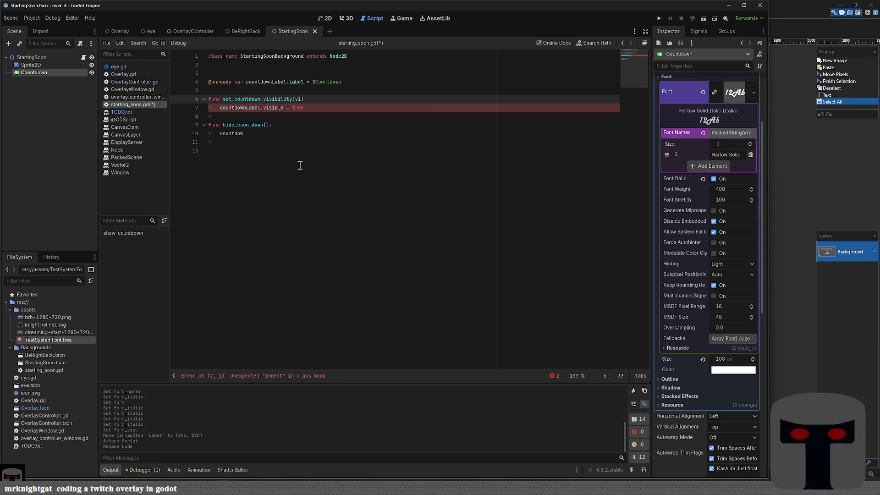
type("ible:bool")
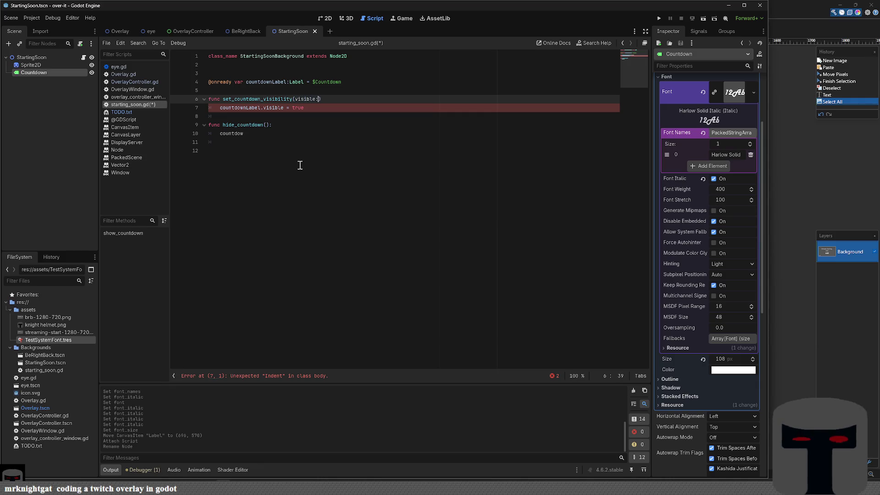
key("Down")
key("BackSpace")
key("BackSpace")
key("BackSpace")
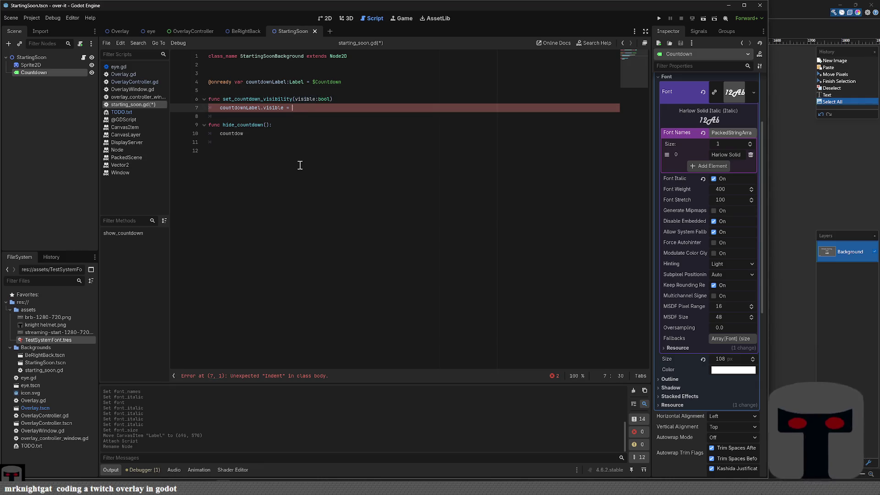
type("visible")
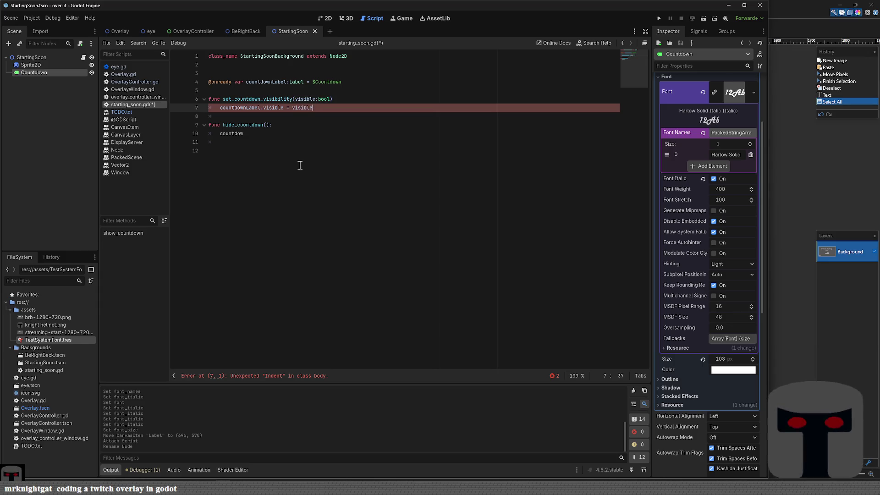
key("Down")
key("Down")
key("Down")
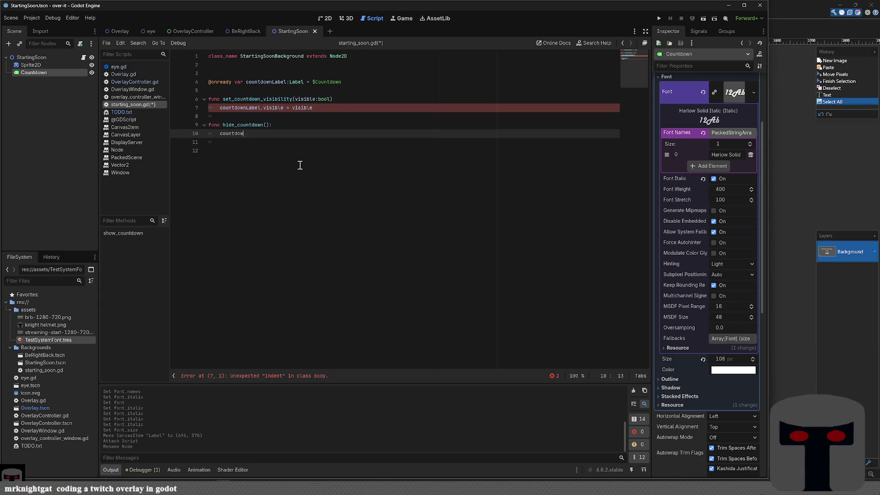
key("shift+Up")
key("shift+Up")
key("BackSpace")
key("ctrl+s")
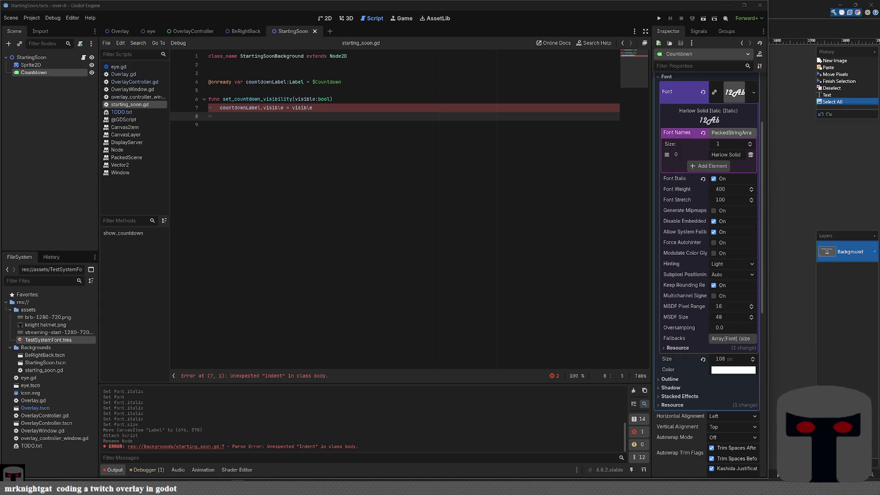
left_click(353, 108)
Step: Append a '-> void:' return type to set_countdown_visibility and save the script
left_click(363, 98)
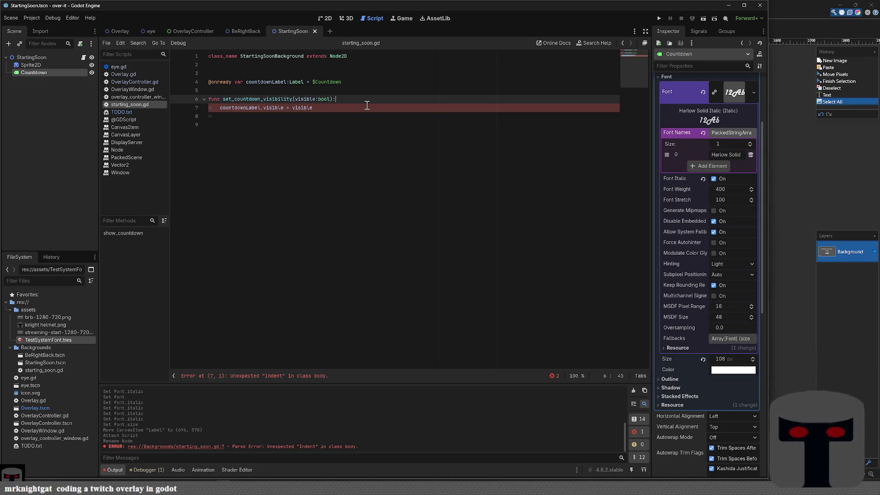
type("-> vo")
key("BackSpace")
key("BackSpace")
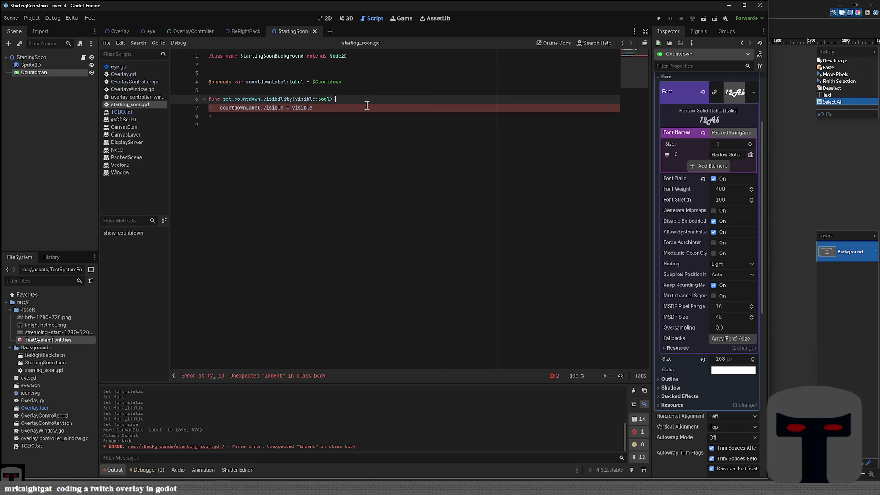
type("void:")
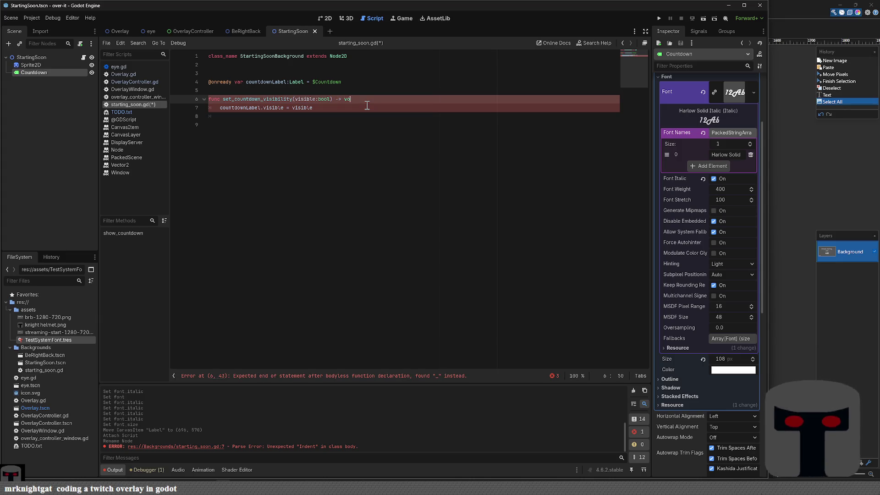
key("ctrl+s")
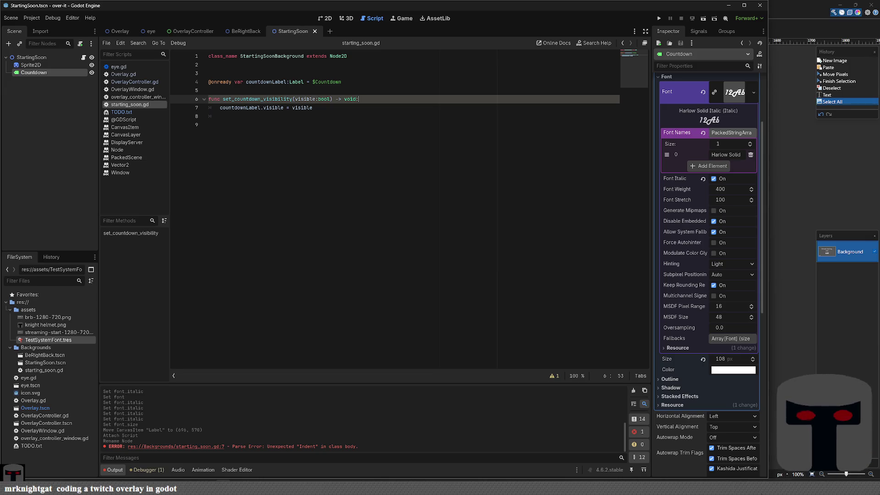
Step: Write the 'func set_countdown_value(valueInSeconds:int) -> void:' header on line 9 and save
left_click(182, 152)
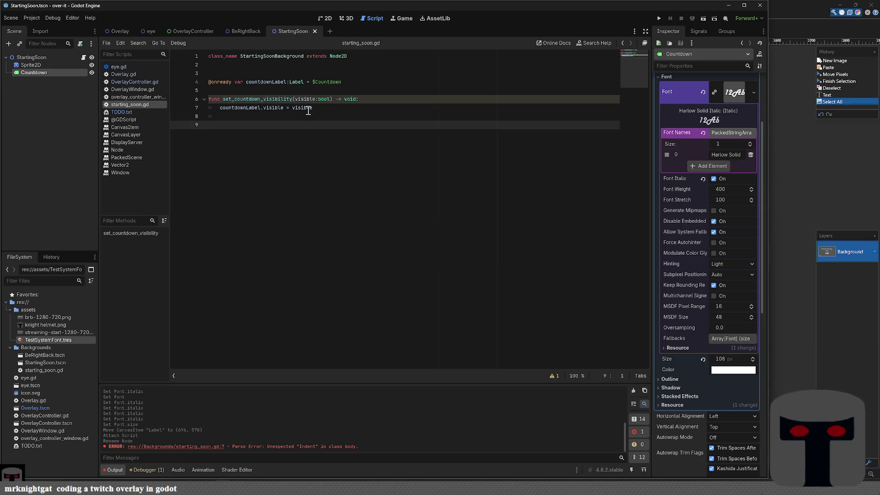
type("func _r")
key("BackSpace")
key("BackSpace")
key("BackSpace")
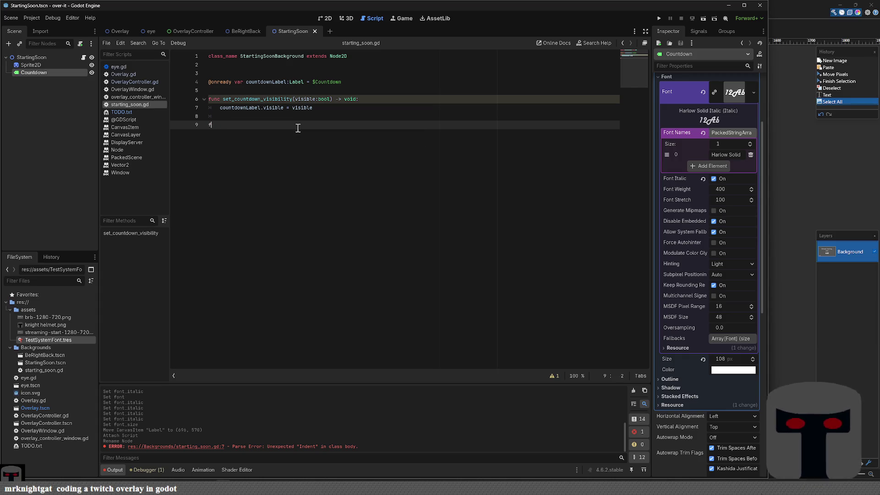
type("unc _se")
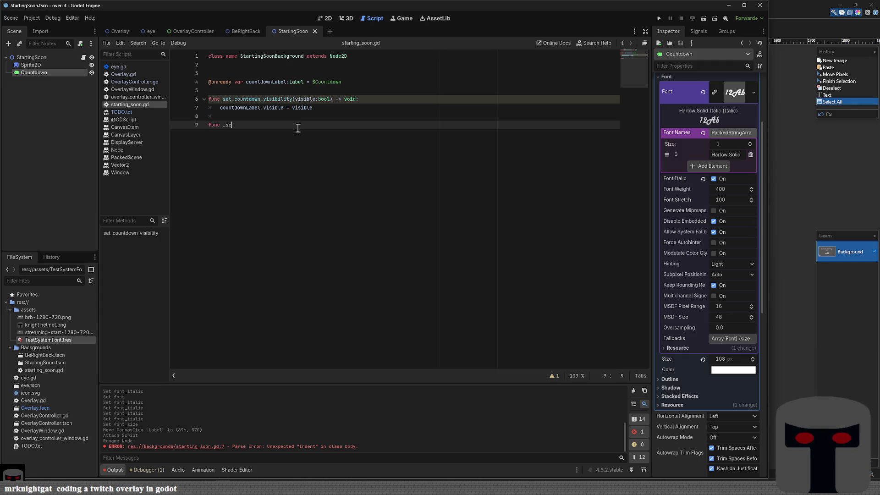
key("BackSpace")
key("BackSpace")
key("BackSpace")
type("set_cou")
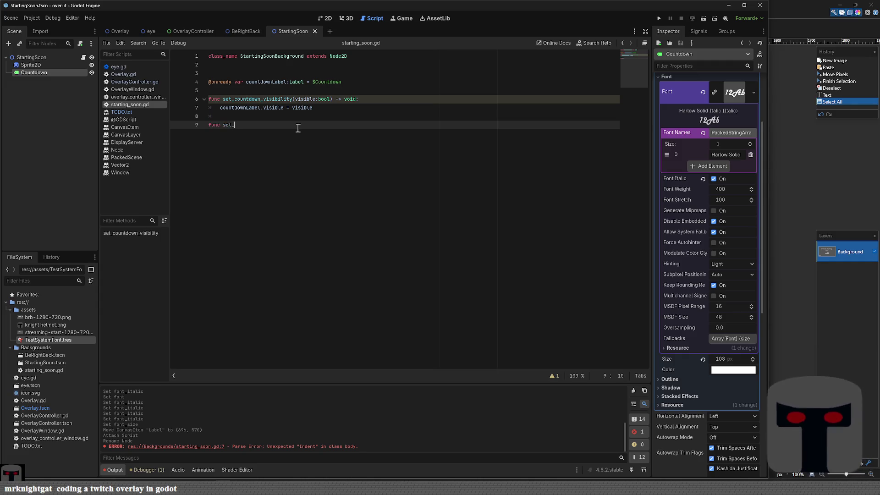
type("nt_")
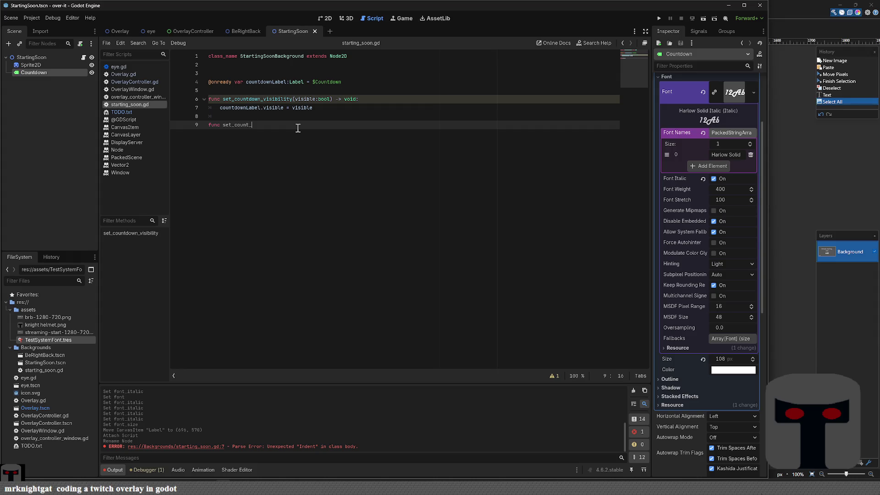
type("dow")
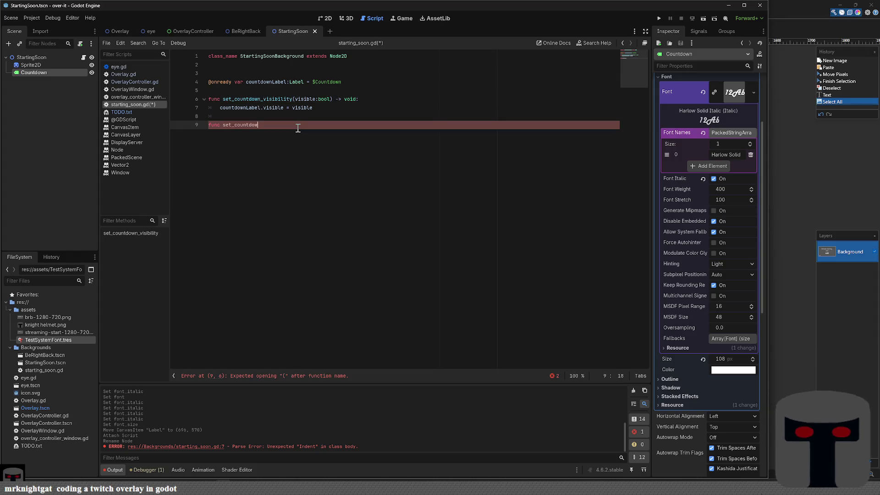
type("value(val")
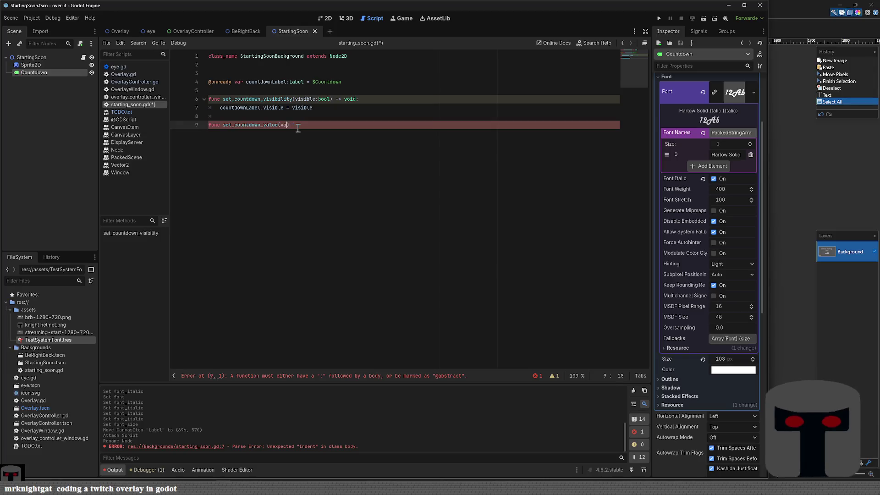
type("ue:i")
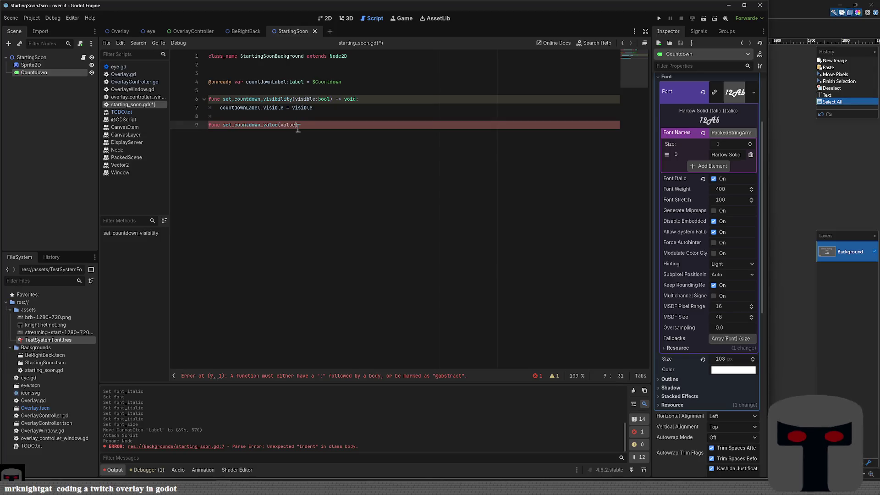
type("Seconds:")
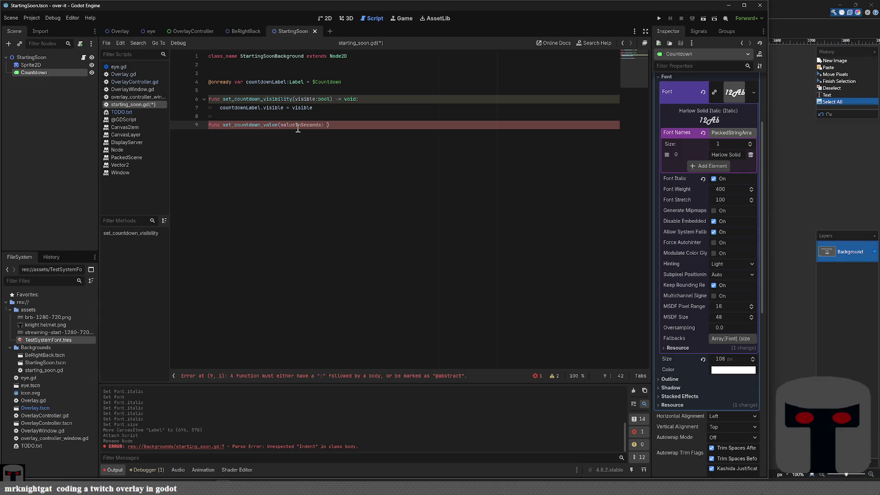
key("BackSpace")
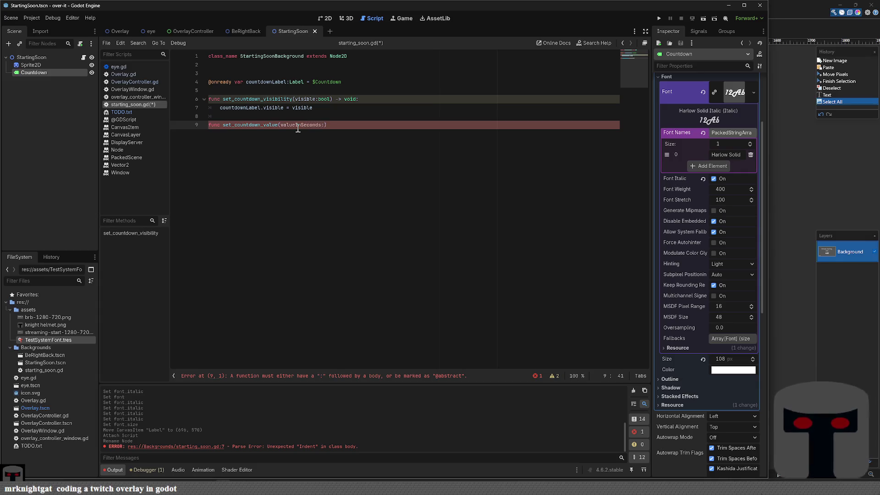
type("int)")
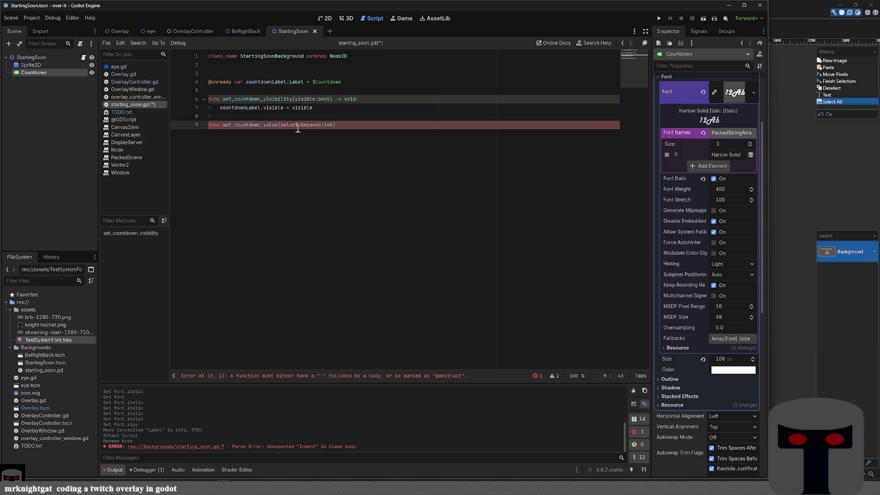
type("id:")
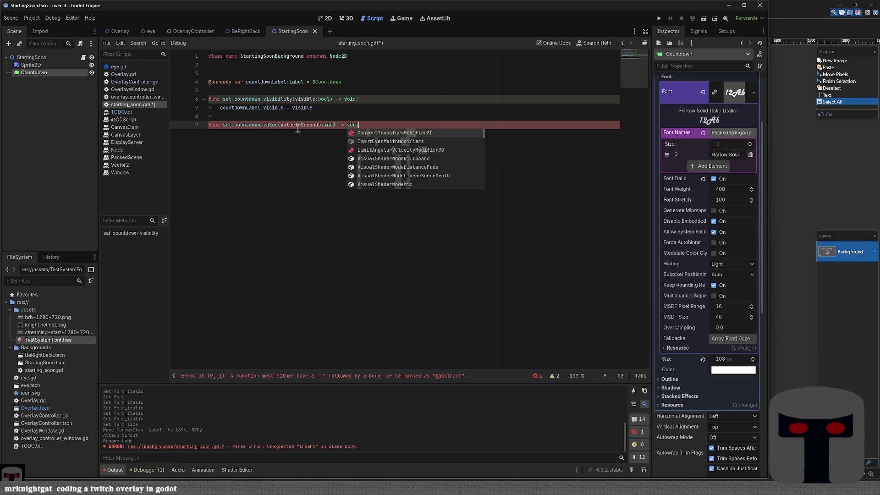
key("Return")
key("Return")
key("ctrl+s")
key("Return")
key("Up")
key("Up")
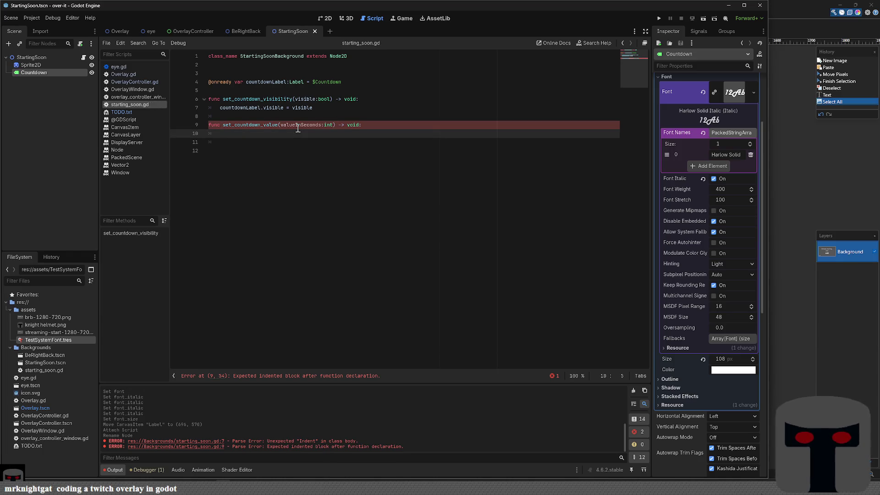
key("Down")
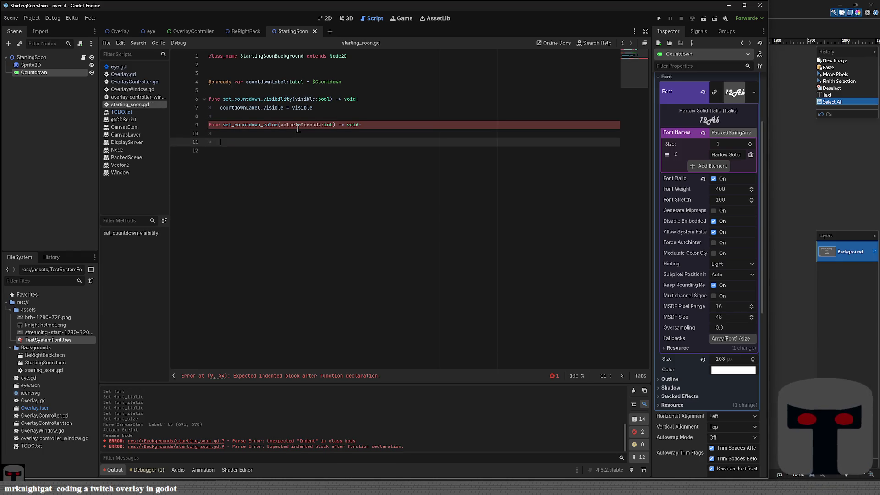
Step: Add 'func set_countdown_running(running:bool) -> void:' with a pass body
type("func stop")
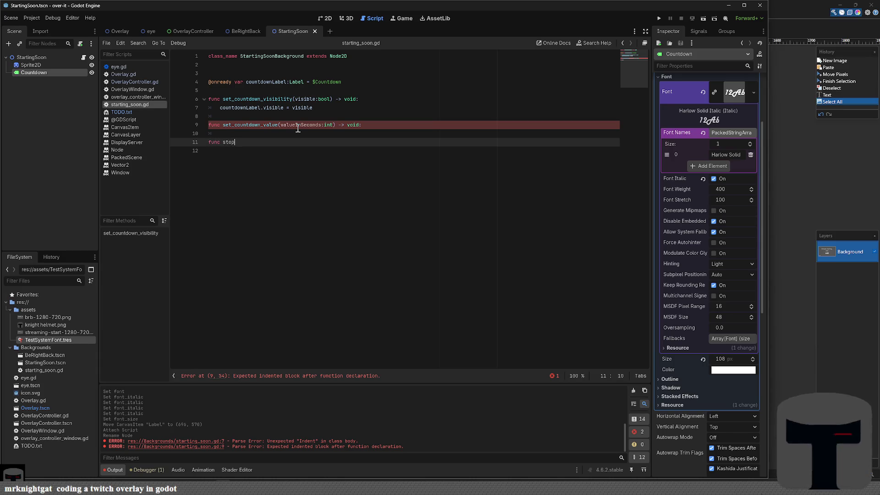
key("BackSpace")
key("BackSpace")
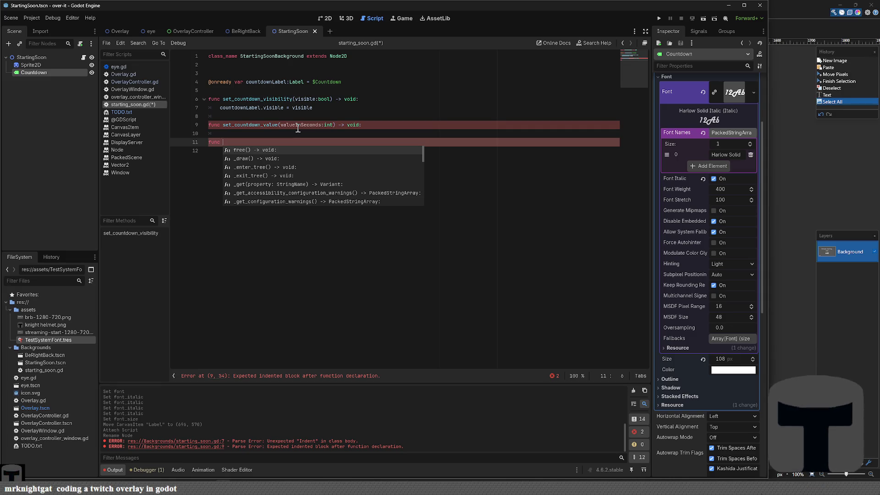
type("stop_cound")
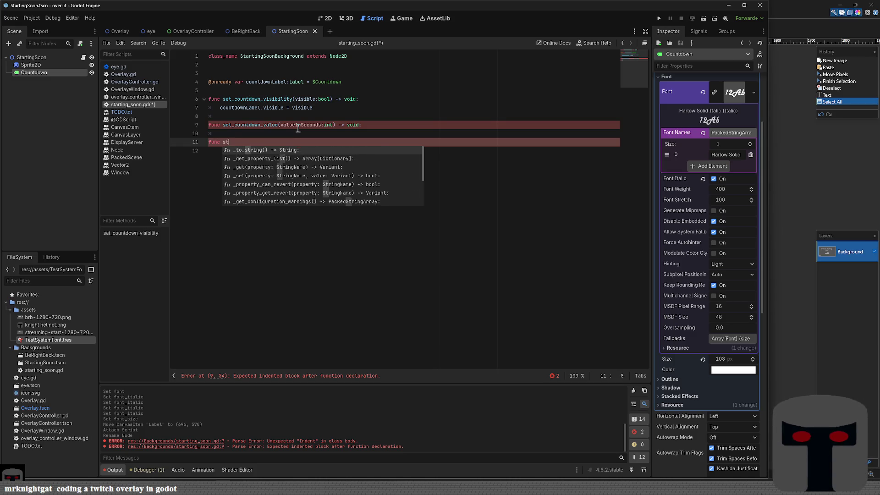
key("BackSpace")
key("BackSpace")
key("BackSpace")
key("BackSpace")
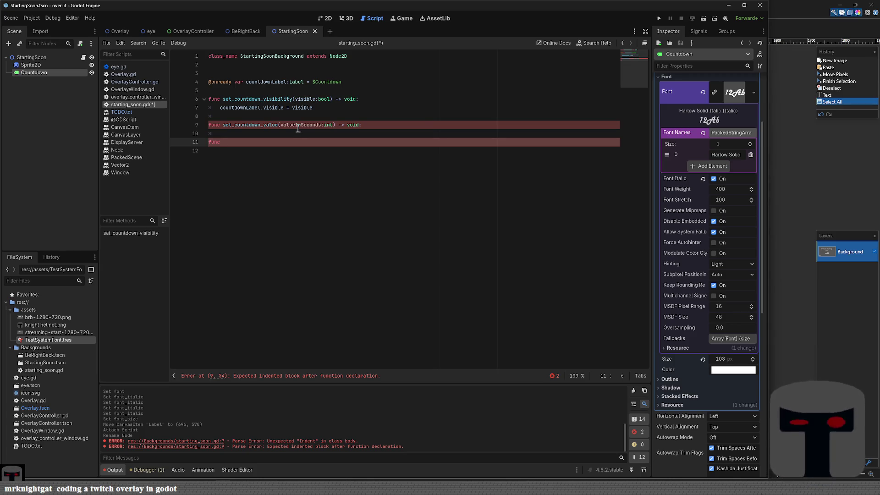
type("set_countdown_running(")
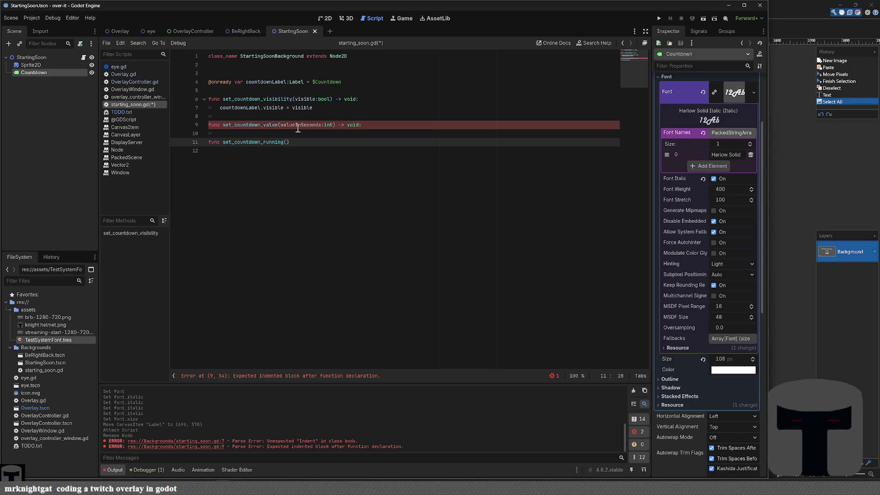
type("running:bool) ")
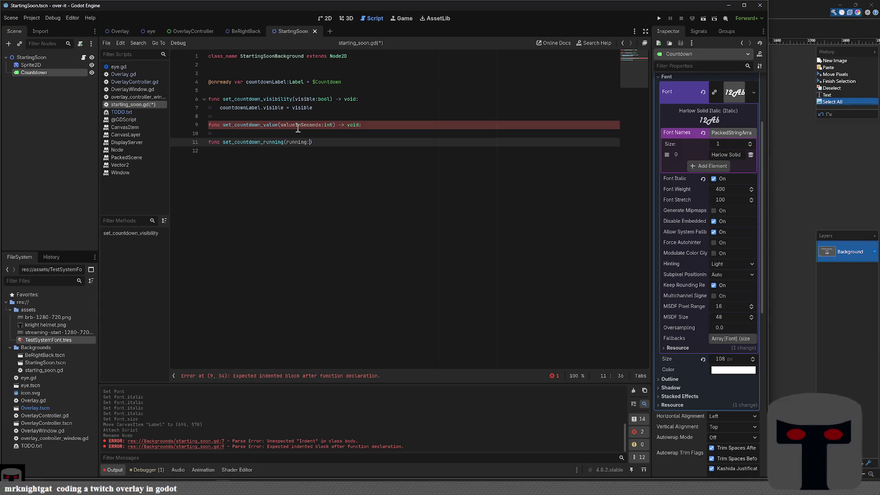
type("-> void:")
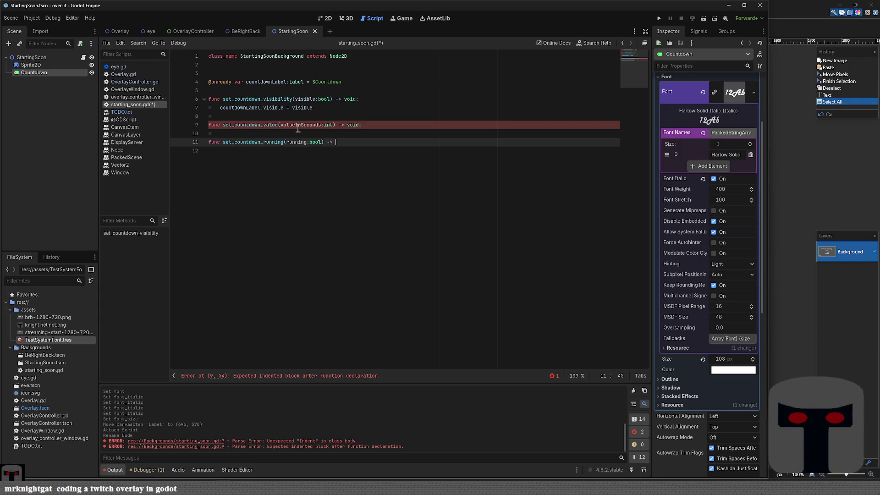
key("Return")
type("return")
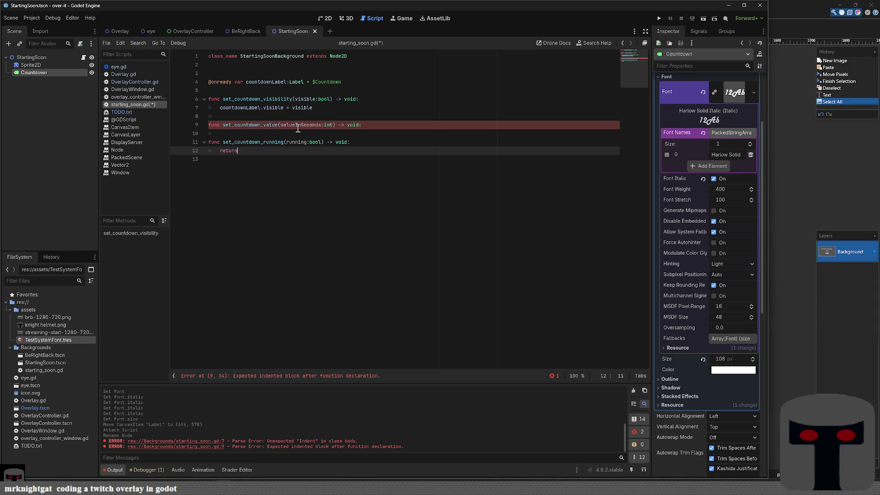
key("BackSpace")
key("BackSpace")
key("BackSpace")
type("pass")
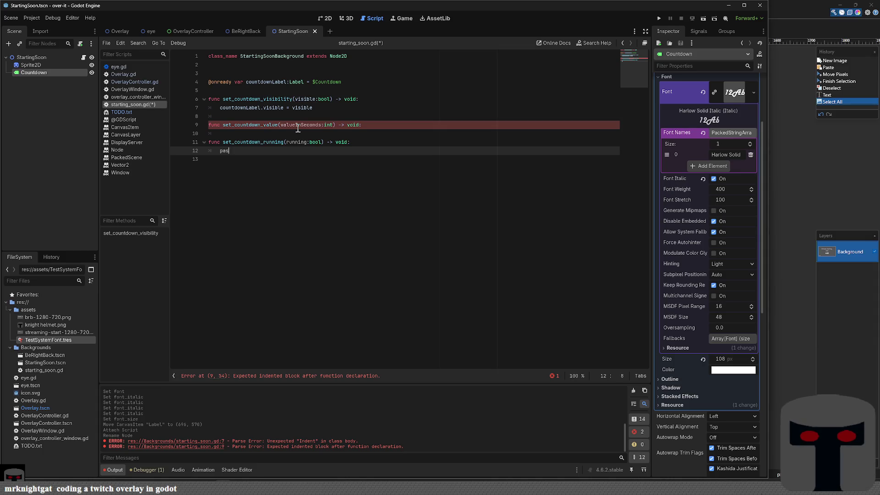
Step: Give set_countdown_value a pass body, save, and start a new body line above it
key("Up")
key("Up")
type("pass")
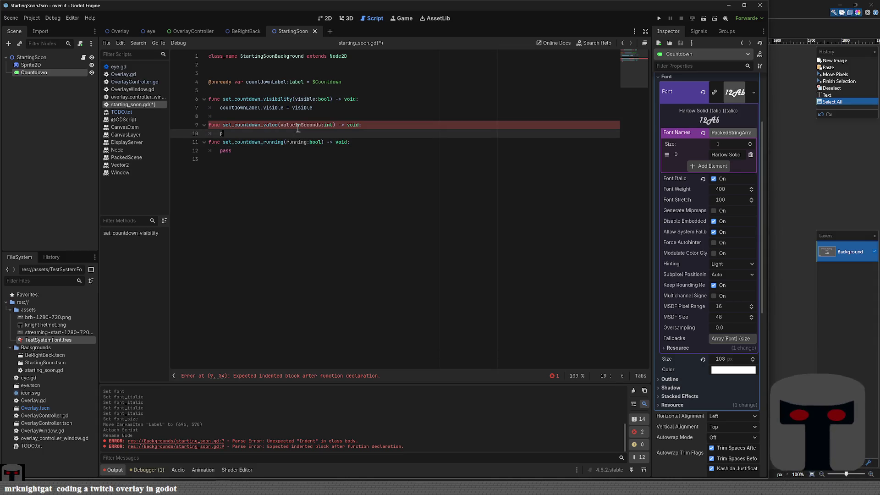
key("Return")
key("ctrl+s")
key("Up")
key("Up")
key("Up")
key("Down")
key("Down")
key("Down")
left_click(375, 128)
key("Return")
type("valueIns")
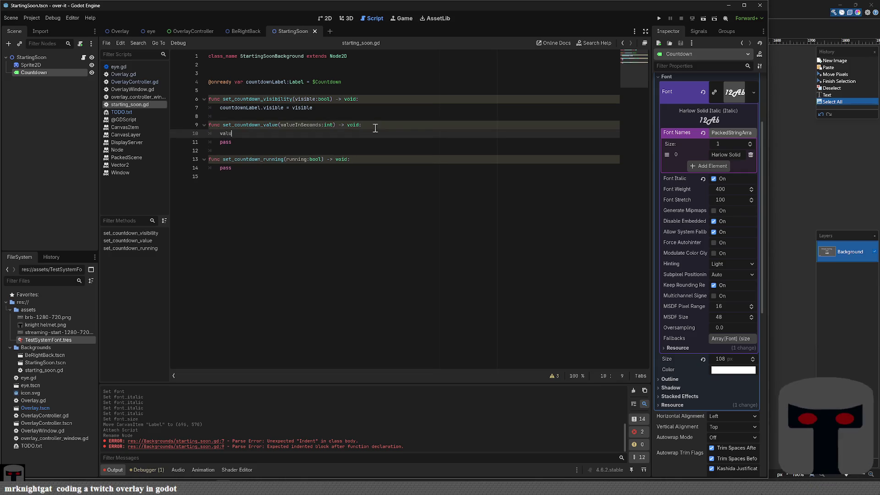
type("ecoun")
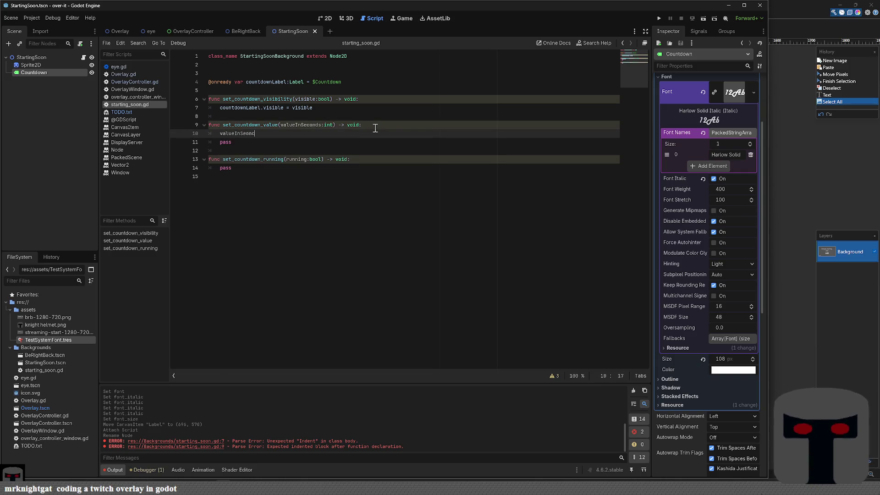
type("ds /")
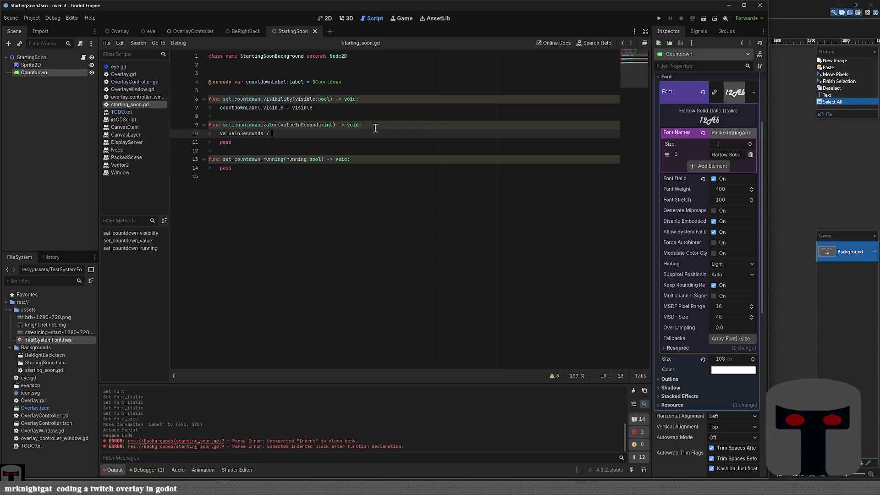
type("60")
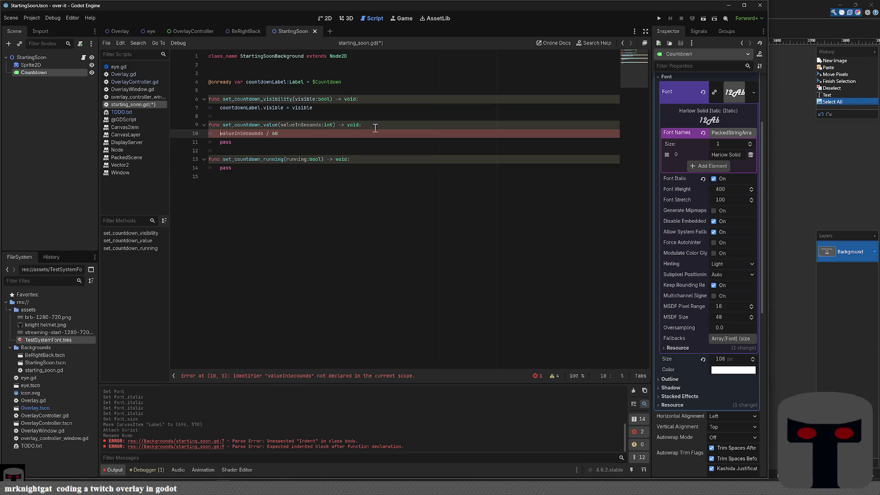
Step: Rewrite line 10 of set_countdown_value to begin 'var mins =' and save
left_click(257, 133)
key("BackSpace")
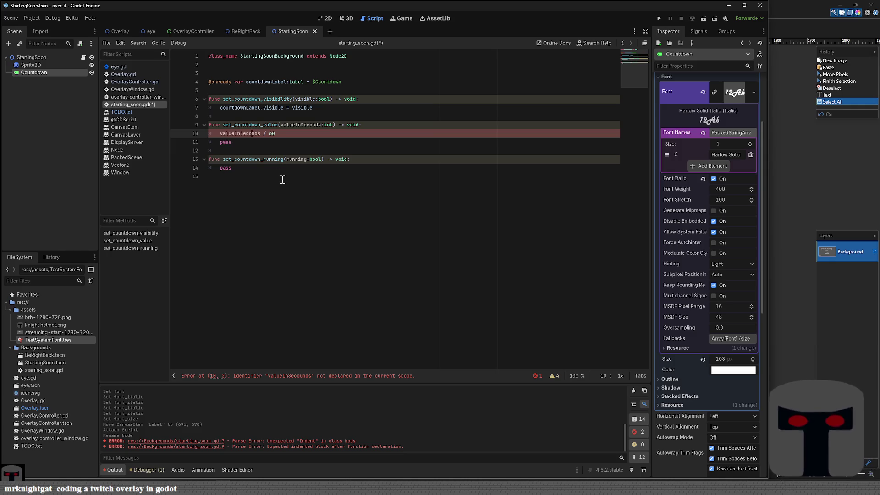
key("Home")
type("var mins =")
key("ctrl+s")
key("Escape")
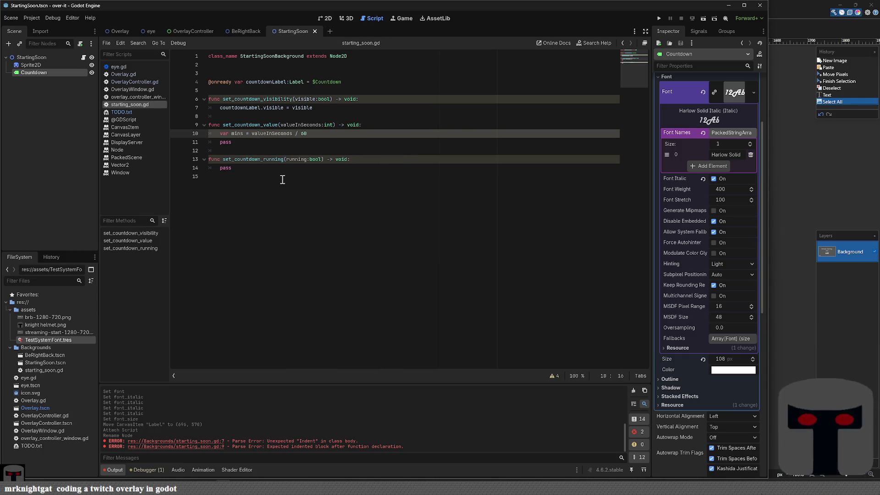
Step: Insert the secs calculation from valueInSeconds and 60 above the mins line, then save
key("Return")
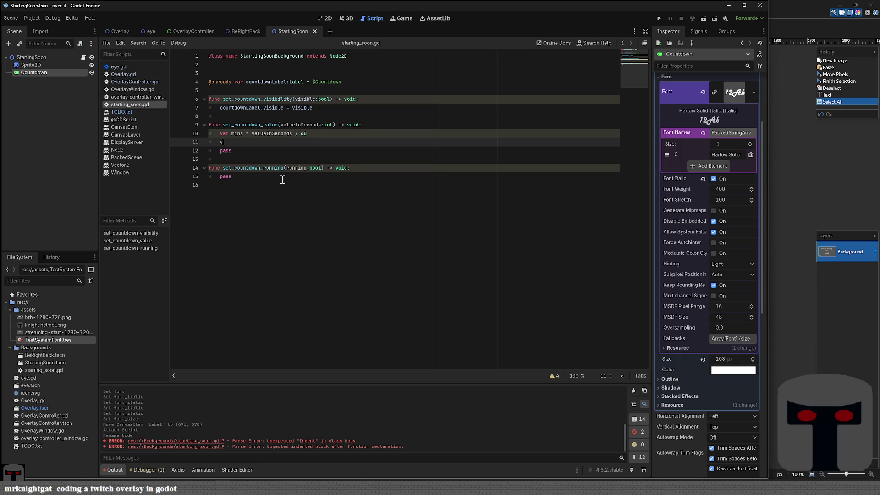
key("Up")
key("ctrl+shift+Return")
type("var sec")
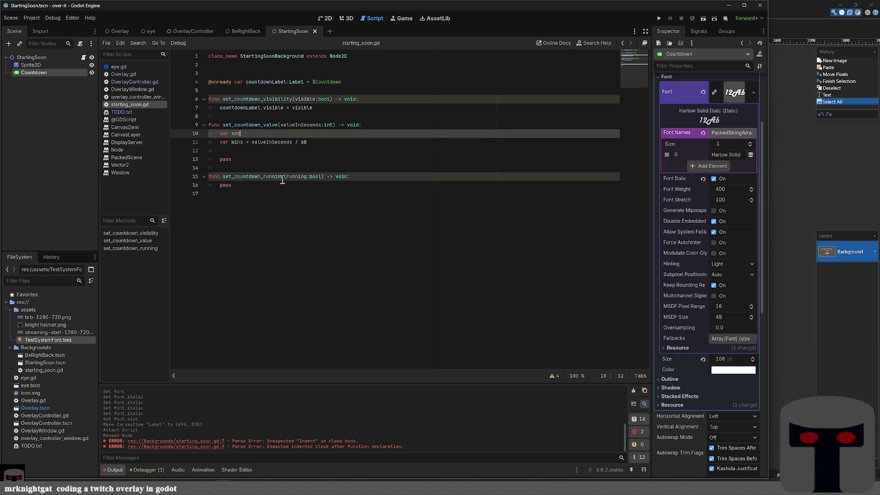
type(" = valueIn")
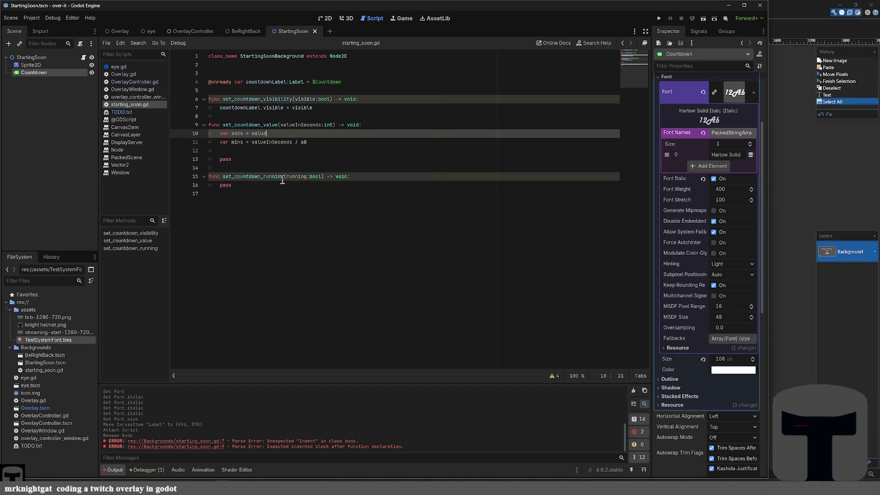
type("Seconds /")
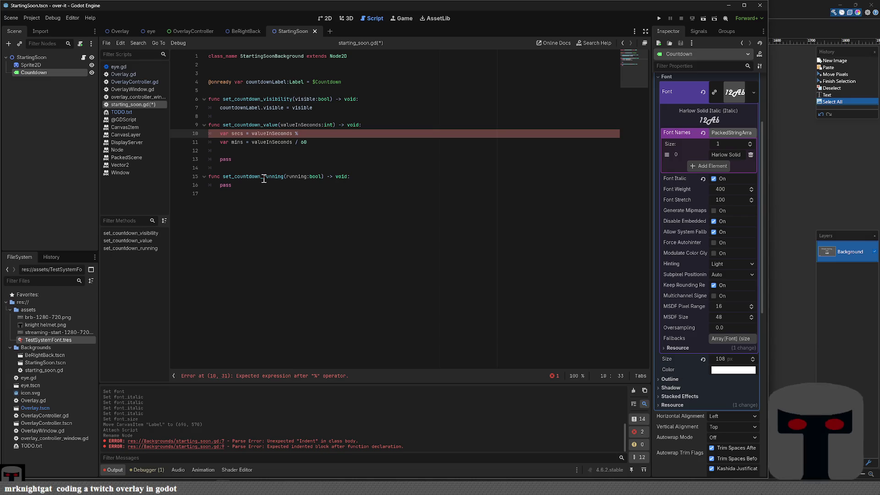
type("60")
key("ctrl+s")
left_click(309, 159)
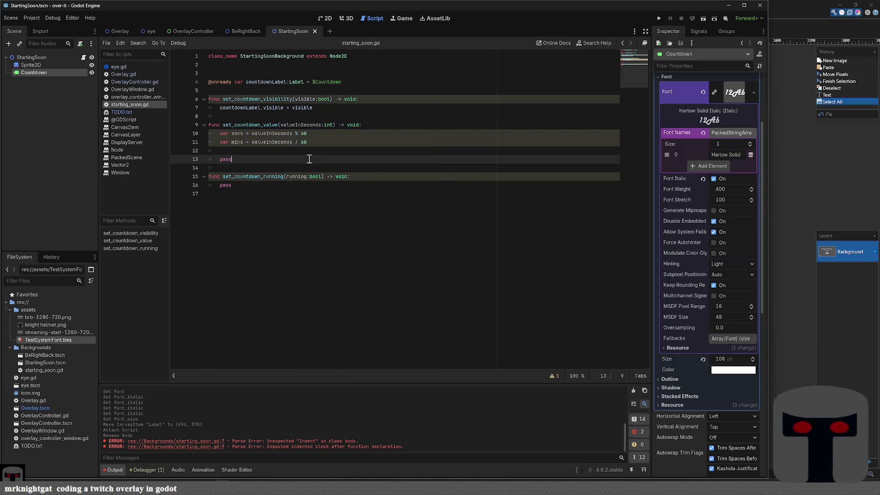
key("ctrl+shift+Return")
key("ctrl+shift+Return")
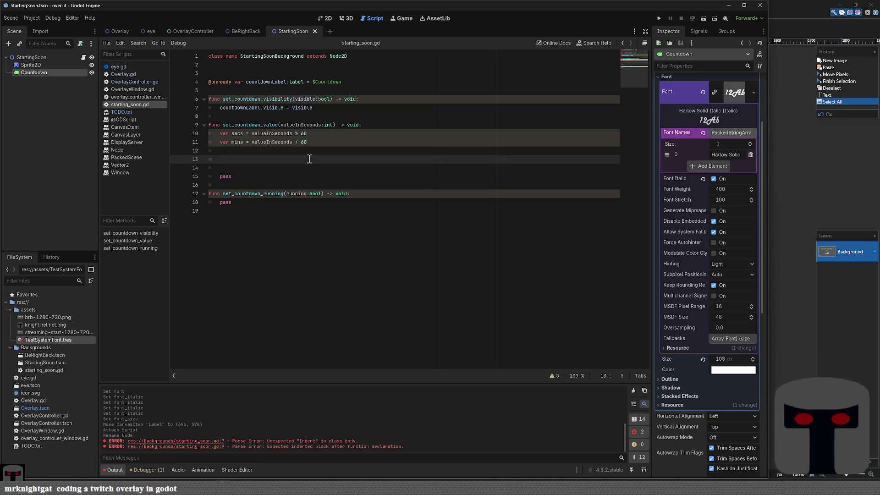
Step: Add 'countdownLabel.text = "%d:%d" % [mins, secs]' to set_countdown_value and save
type("con")
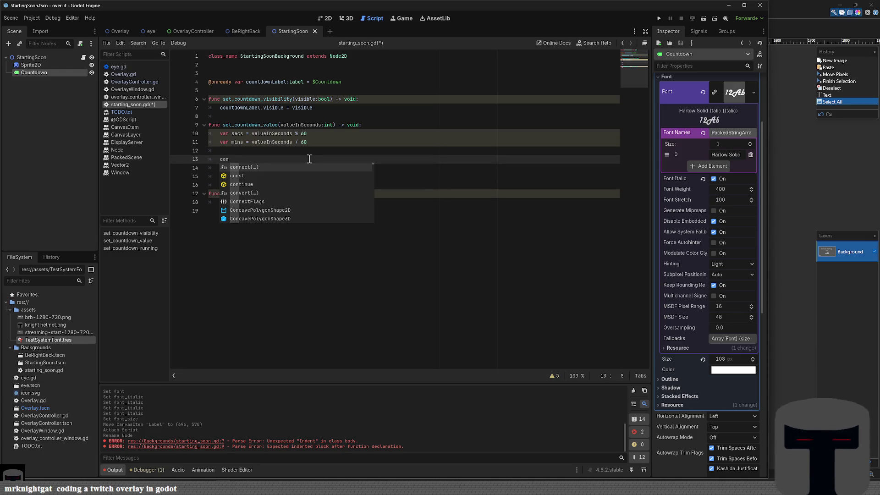
key("Down")
key("Down")
key("BackSpace")
key("BackSpace")
key("BackSpace")
type("countdownLabel.se")
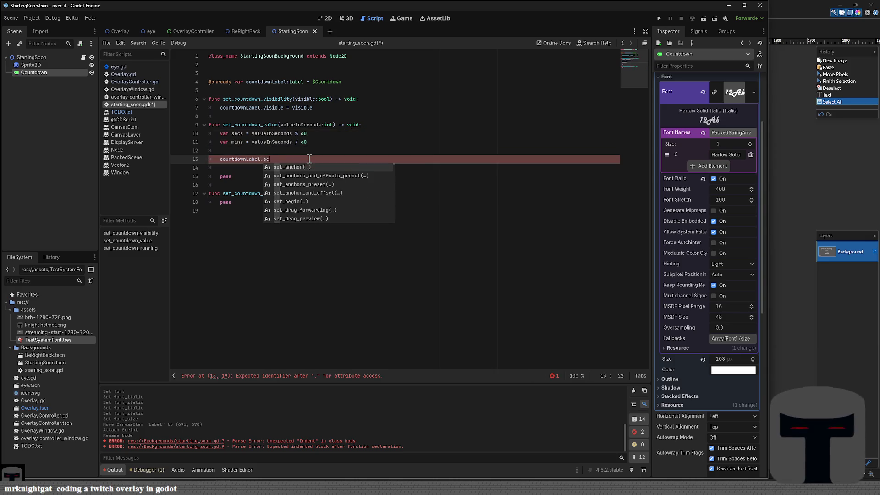
type("text = ")
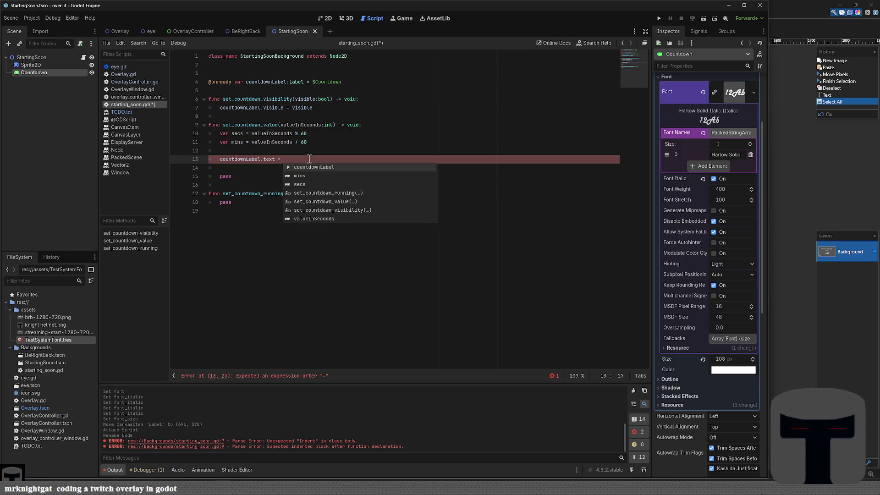
type("\"")
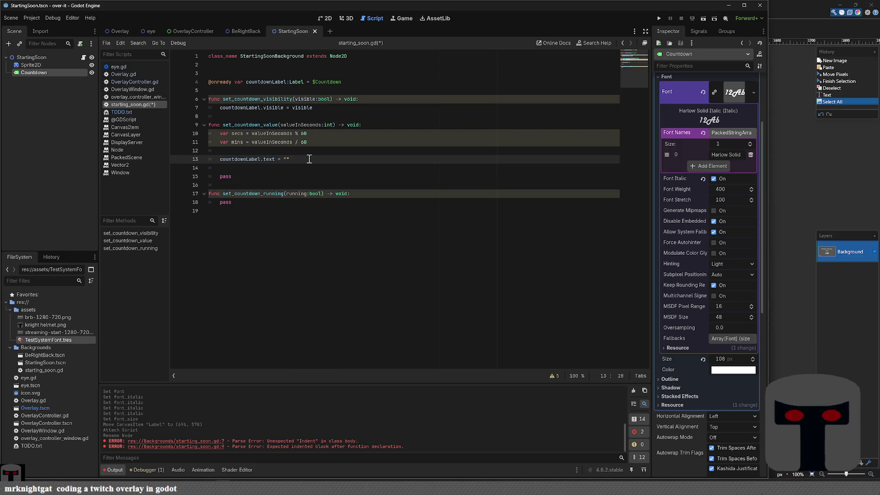
type("%d:")
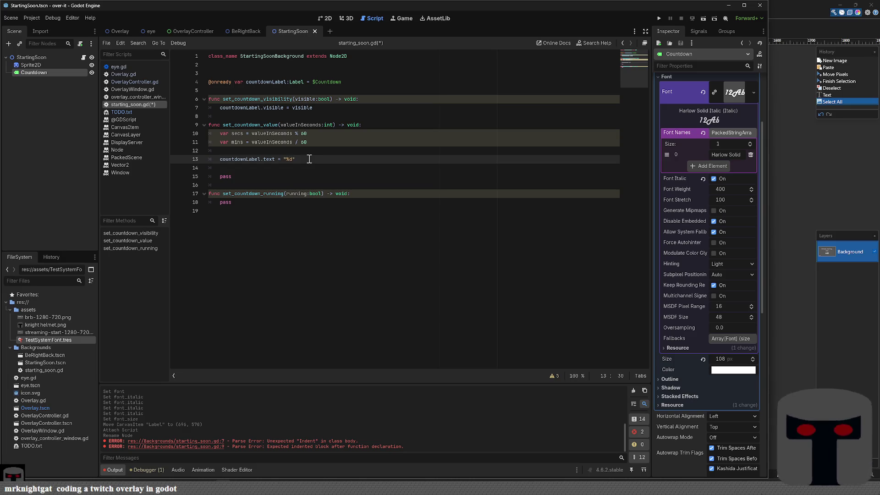
type("%d")
type("\" %[")
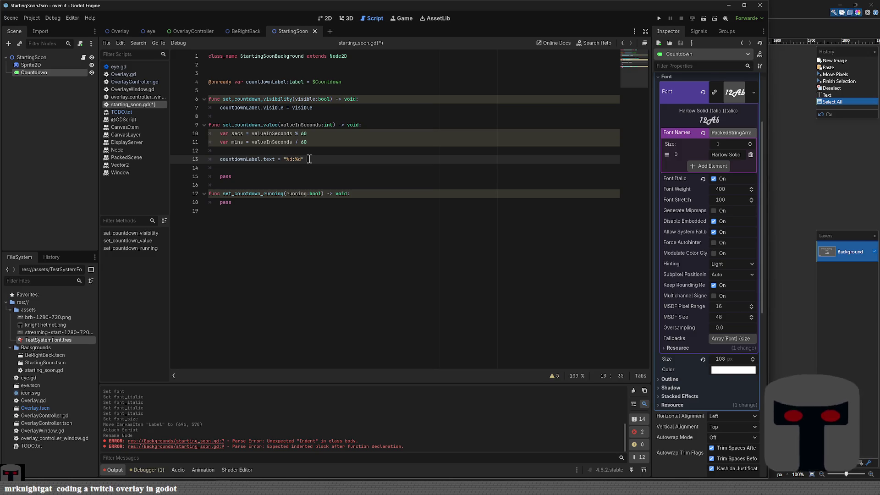
type("mins, secs")
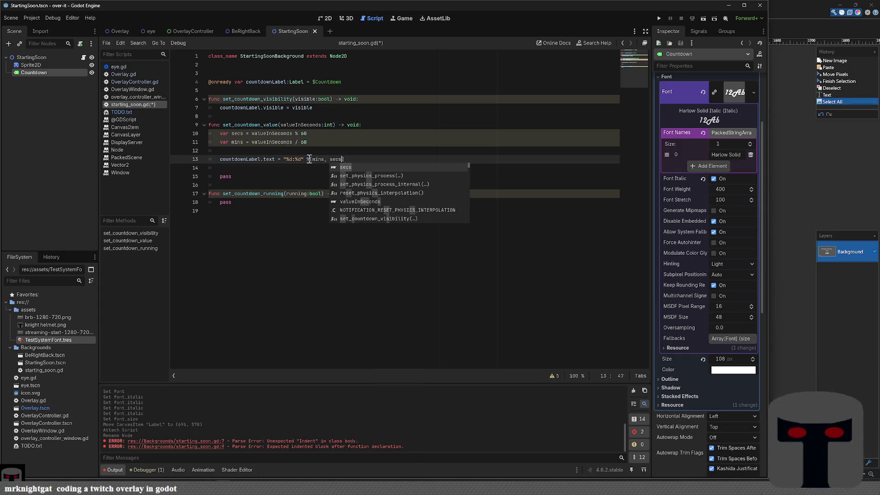
type("]")
key("Left")
key("Left")
key("Left")
left_click(309, 159)
key("ctrl+s")
right_click(308, 158)
key("Escape")
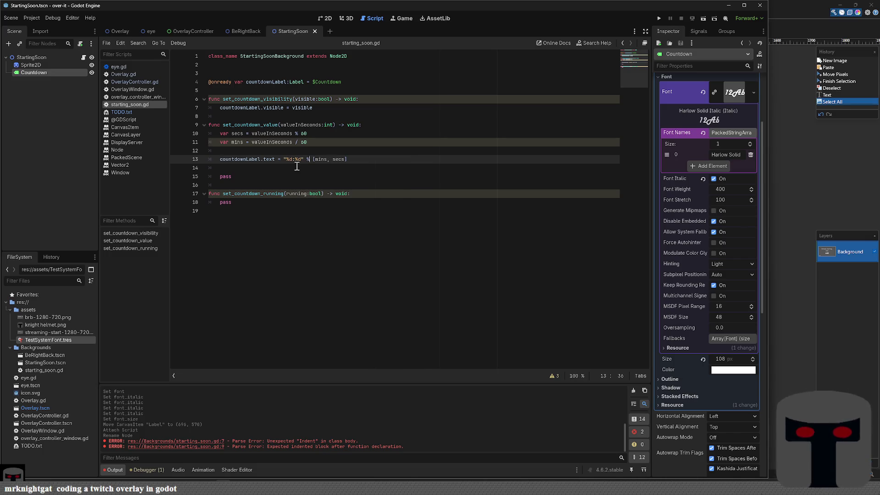
Step: Zero-pad the seconds by changing the format string to "%d:%0d" and save
left_click(274, 178)
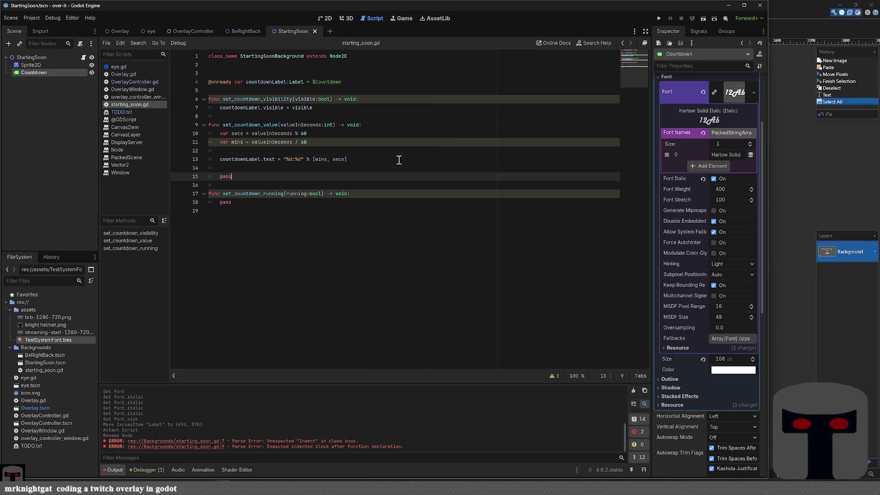
left_click(344, 166)
left_click(220, 151)
mouse_move(221, 160)
left_mouse_down()
mouse_move(377, 162)
mouse_move(206, 161)
mouse_move(221, 159)
left_mouse_up()
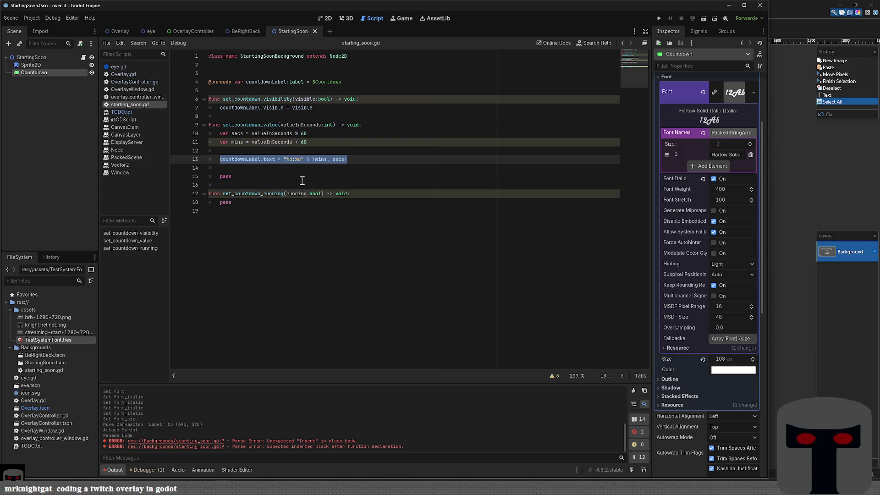
left_click(265, 212)
left_click(271, 185)
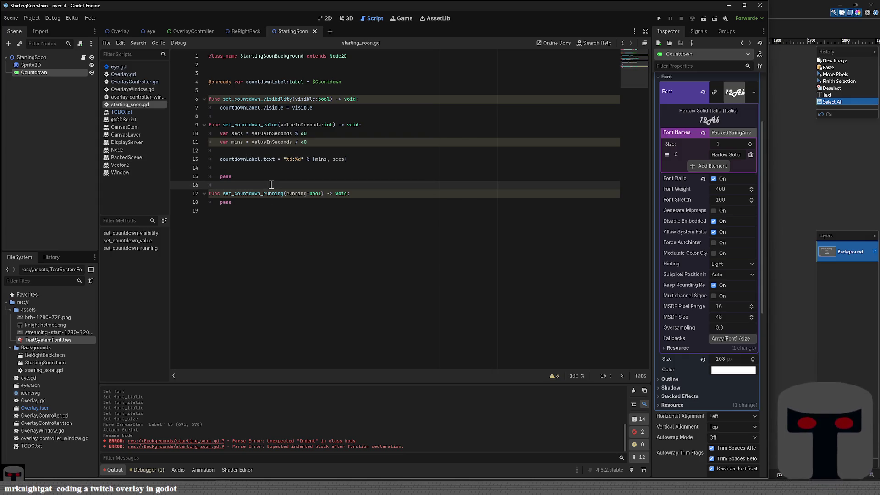
key("Up")
key("Up")
key("Up")
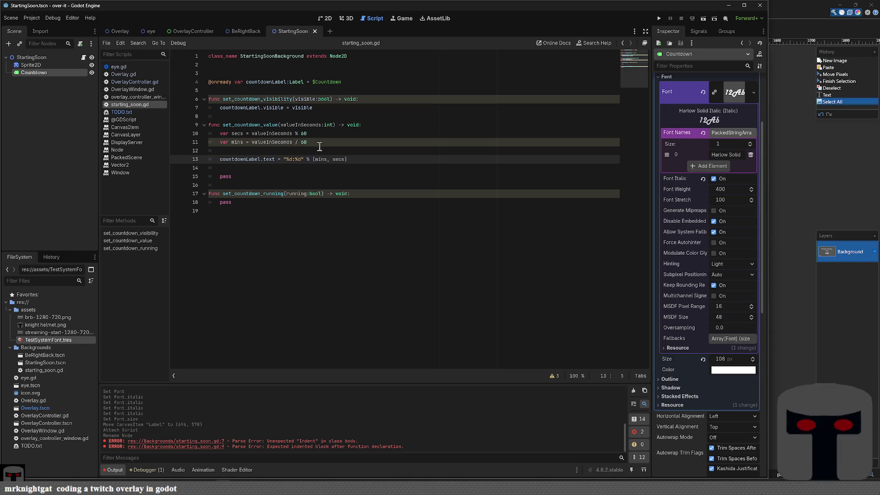
left_click(298, 159)
type("0")
key("ctrl+s")
Step: Review the function bodies and select the StartingSoon root node in the scene tree
left_click(353, 204)
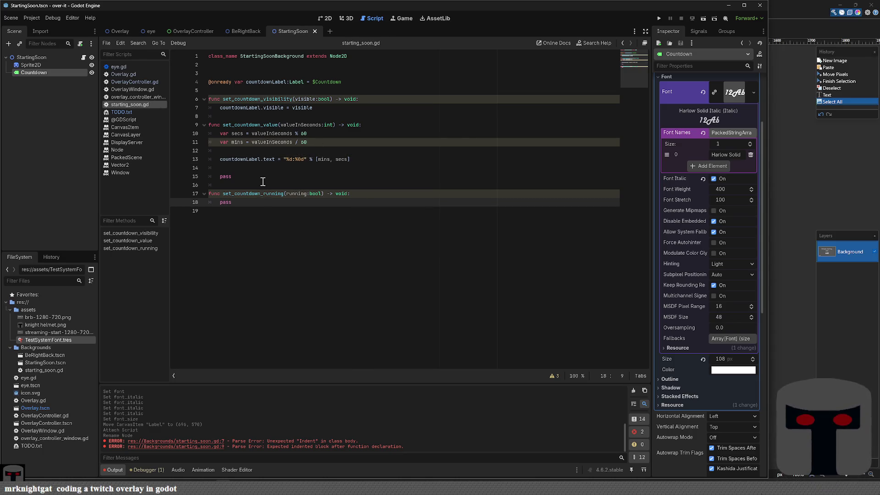
key("Up")
key("Up")
key("Up")
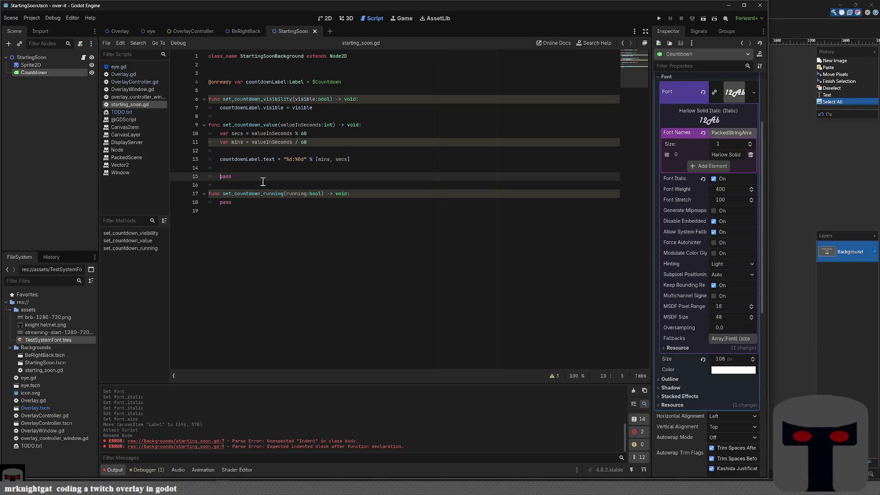
key("shift+Down")
key("shift+Down")
key("Down")
key("Up")
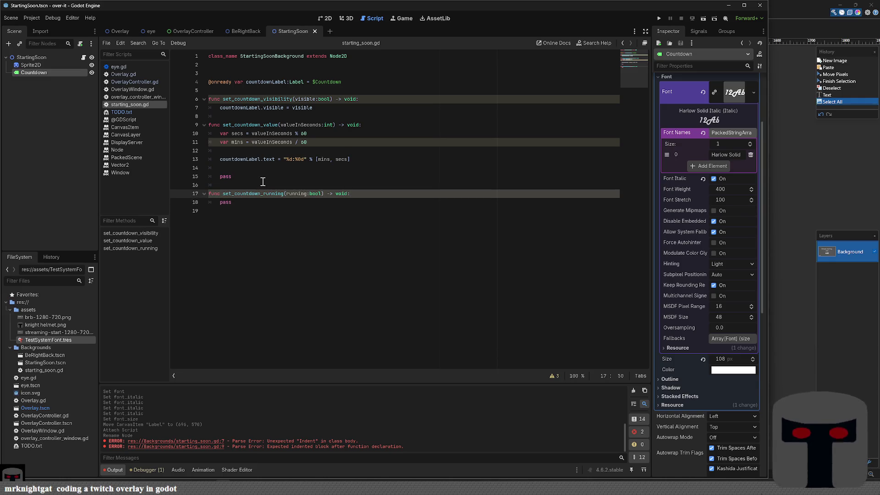
left_click(50, 129)
Step: Add a Timer child named CountdownTimer under StartingSoon with Autostart on and a 1.0-second wait time
left_click(35, 56)
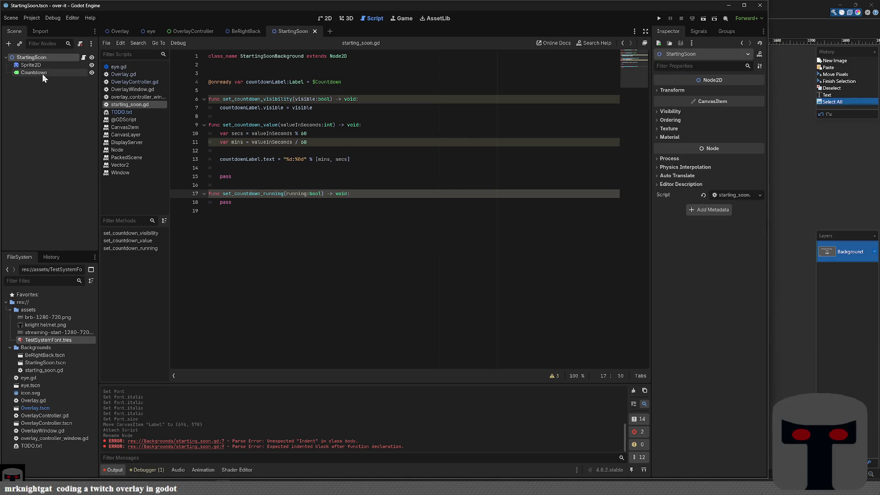
key("ctrl+a")
type("Timer")
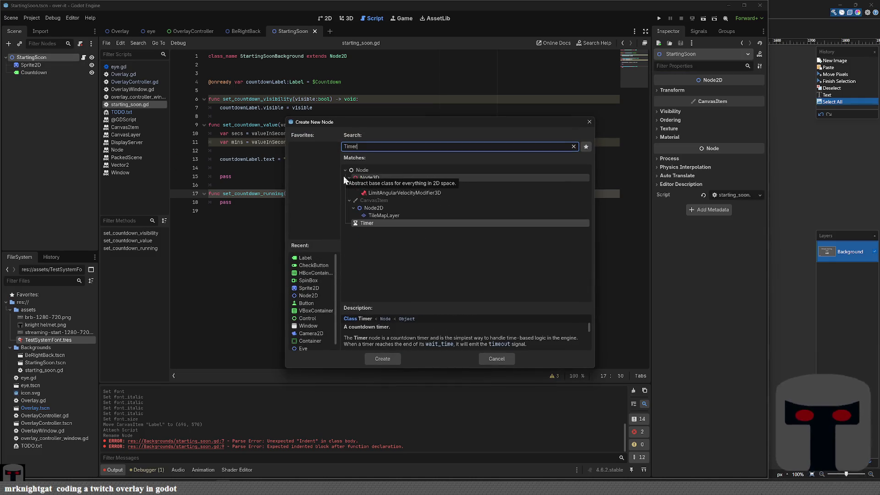
left_click(387, 357)
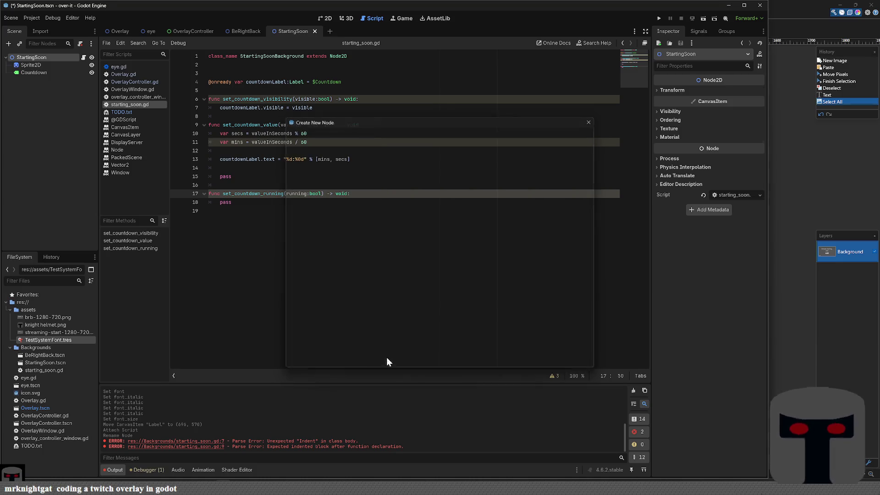
left_click(25, 81)
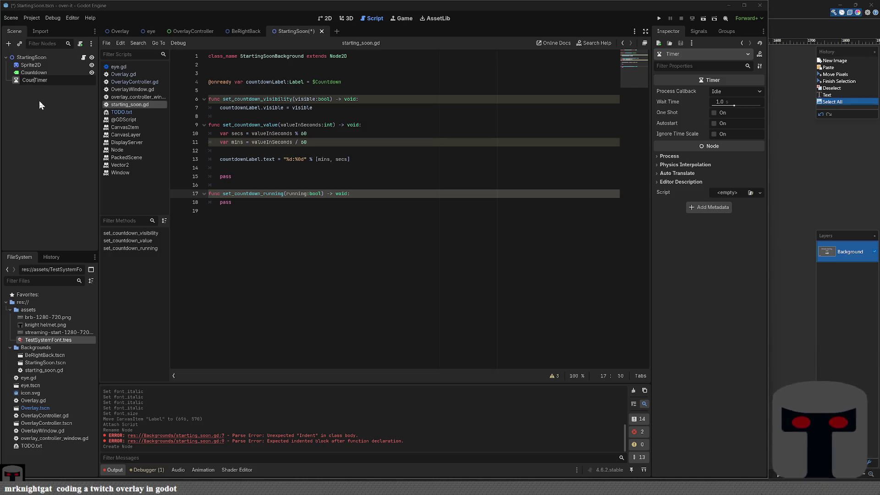
key("Return")
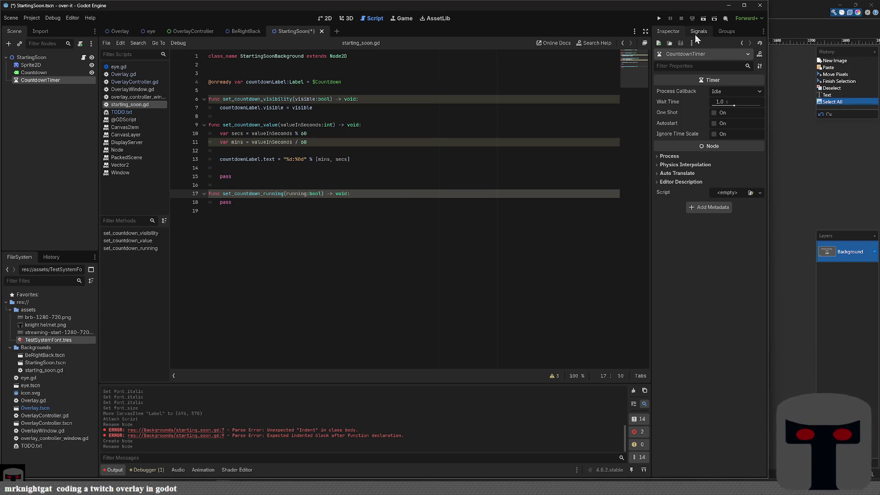
left_click(714, 124)
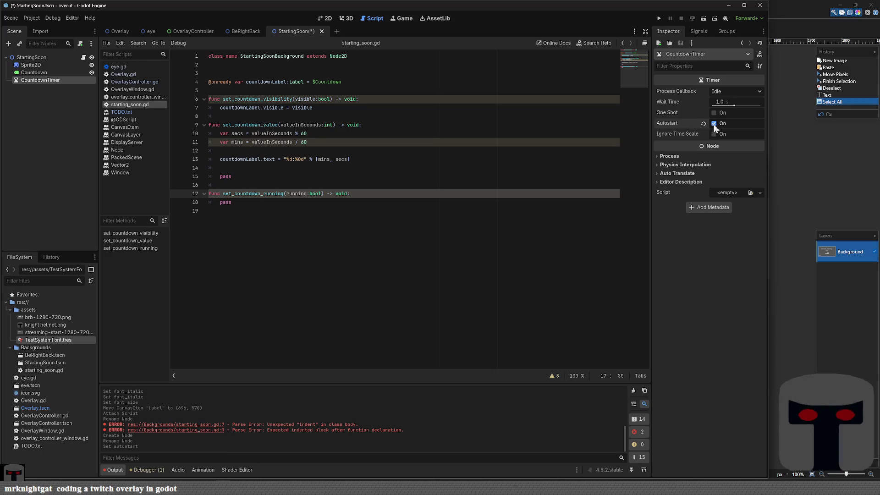
left_click(719, 103)
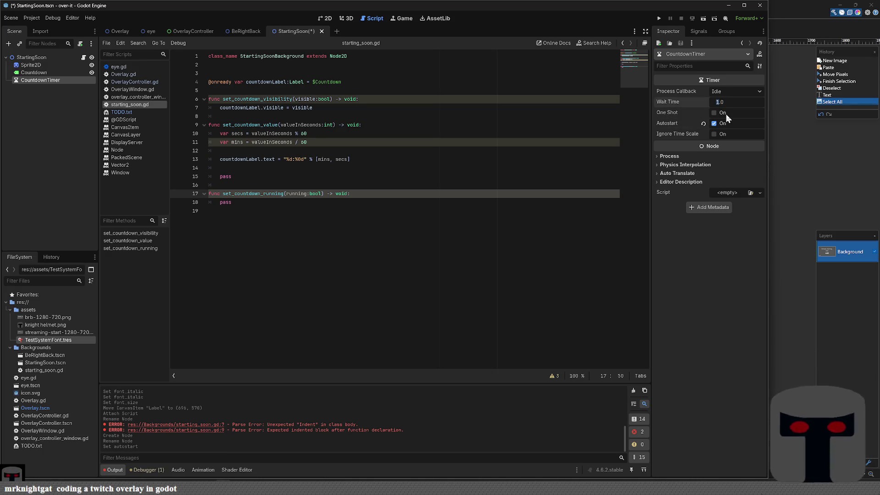
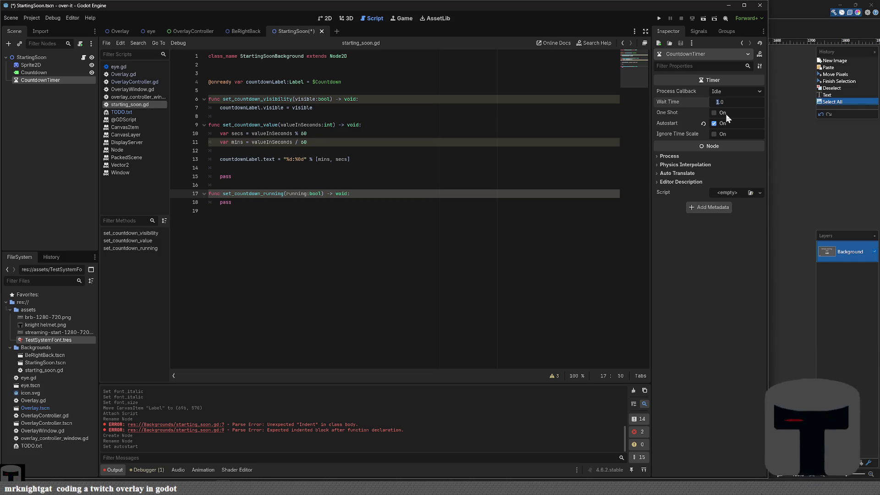
Step: Add ':int' after mins and secs on lines 10–11 and save starting_soon.gd
left_click(252, 143)
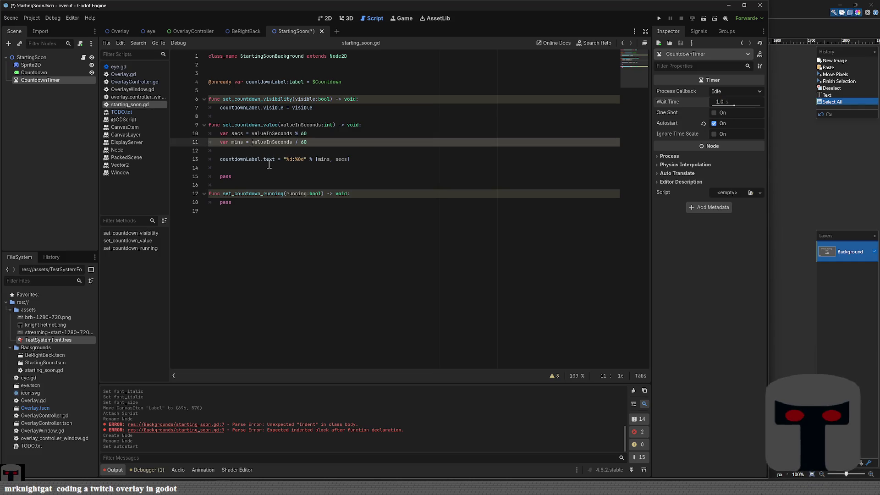
key("Left")
key("Left")
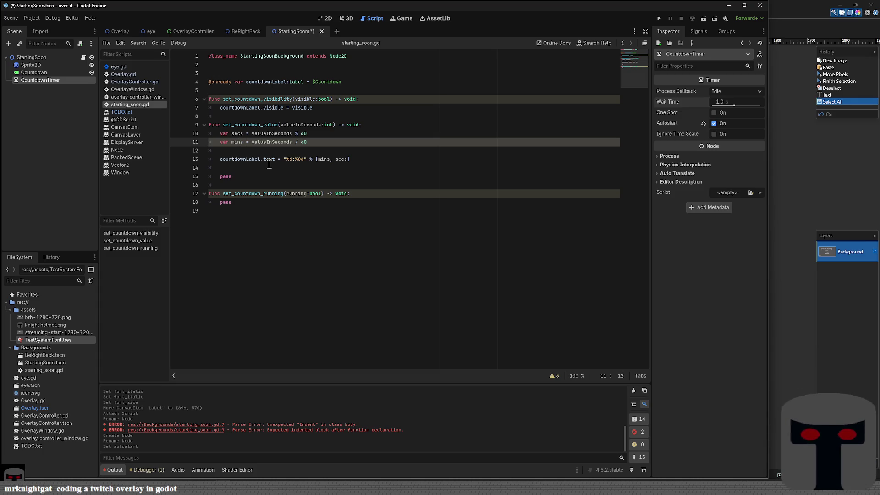
type(":int")
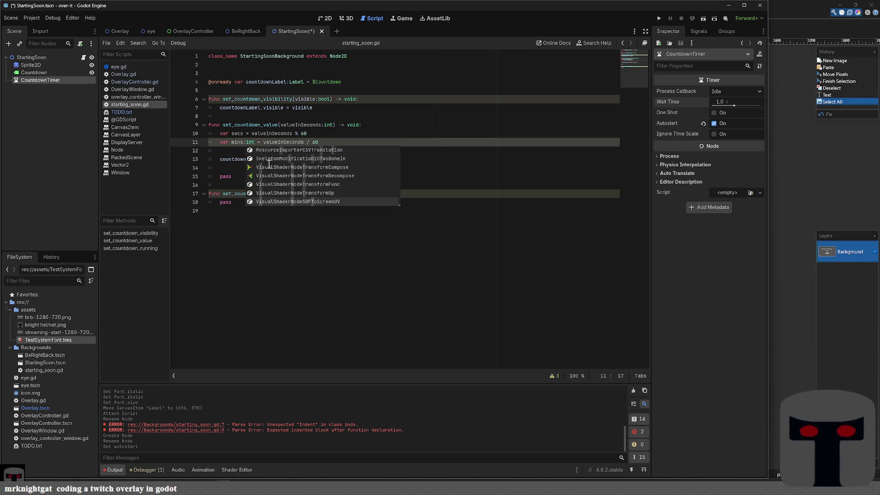
key("Escape")
key("Up")
key("Left")
key("Left")
key("Left")
type(":int")
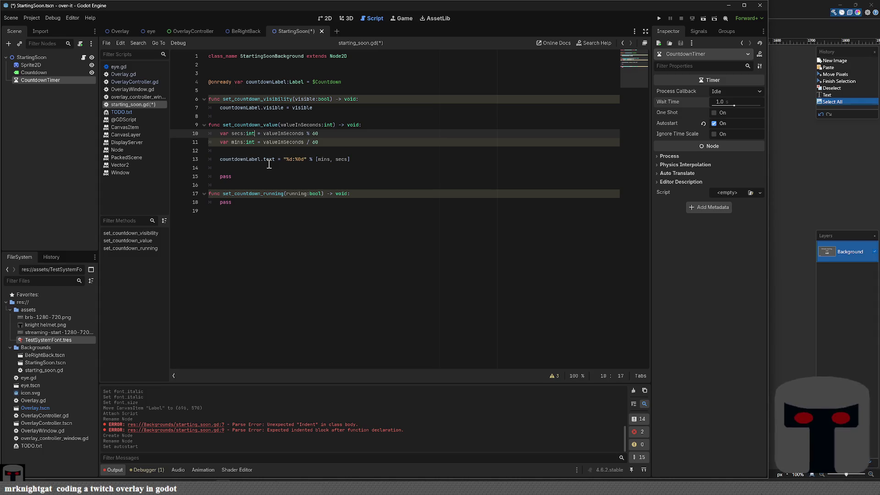
key("ctrl+s")
left_click(264, 150)
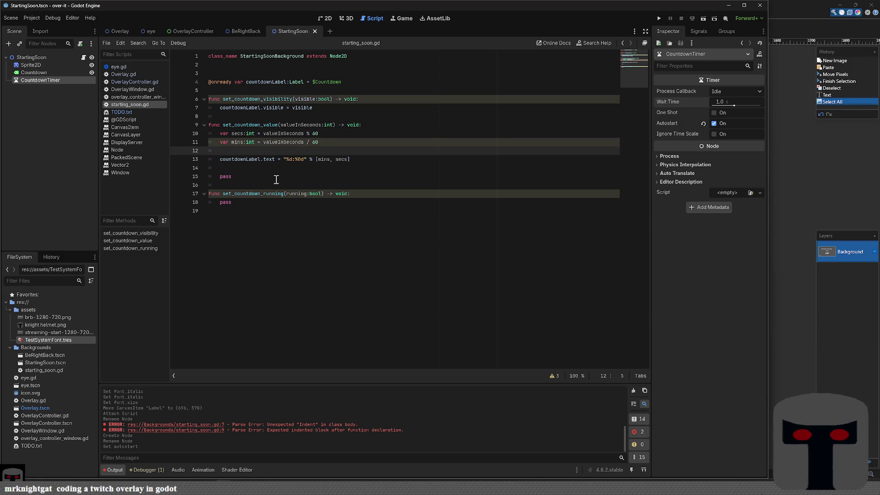
left_click(72, 18)
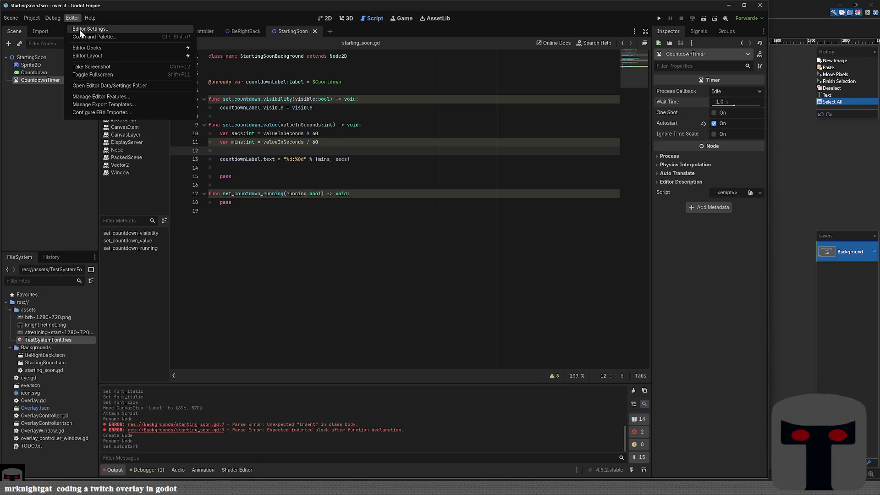
left_click(79, 29)
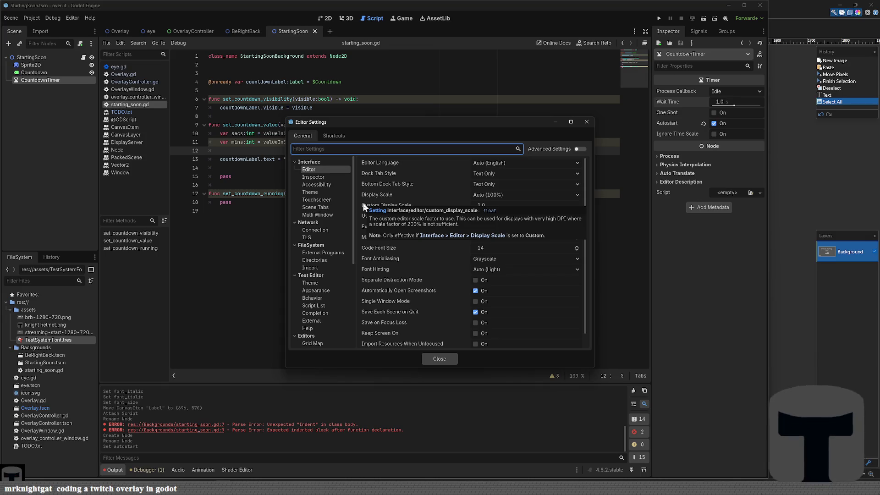
type("static")
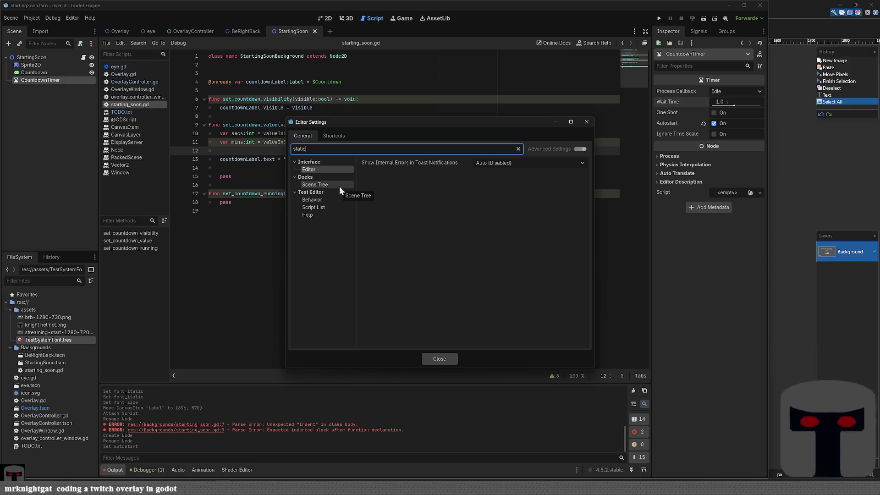
left_click(339, 186)
left_click(339, 201)
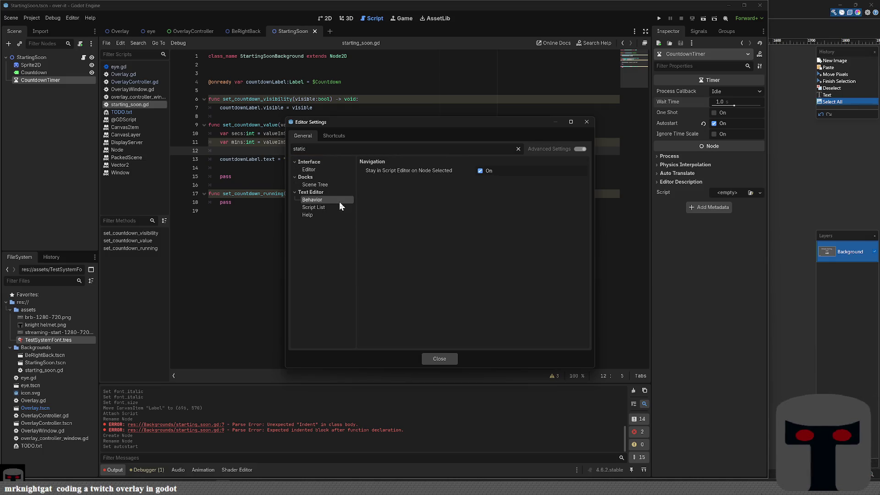
left_click(339, 206)
left_click(339, 214)
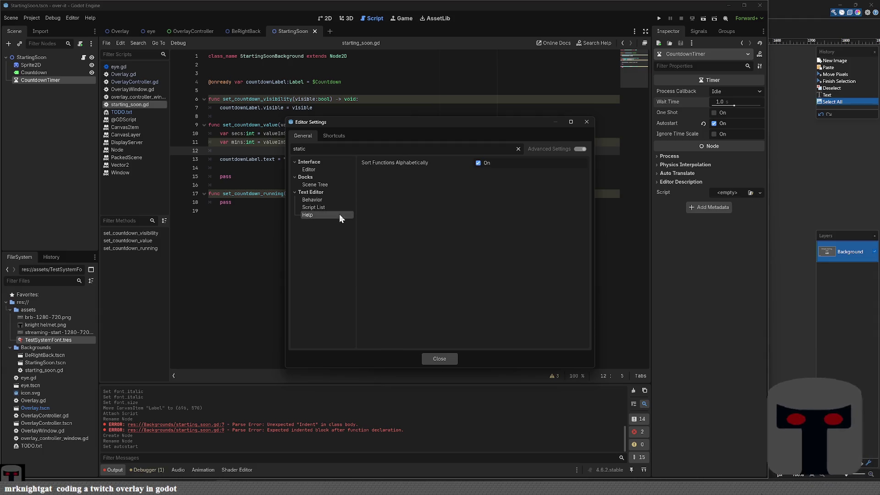
left_click(587, 121)
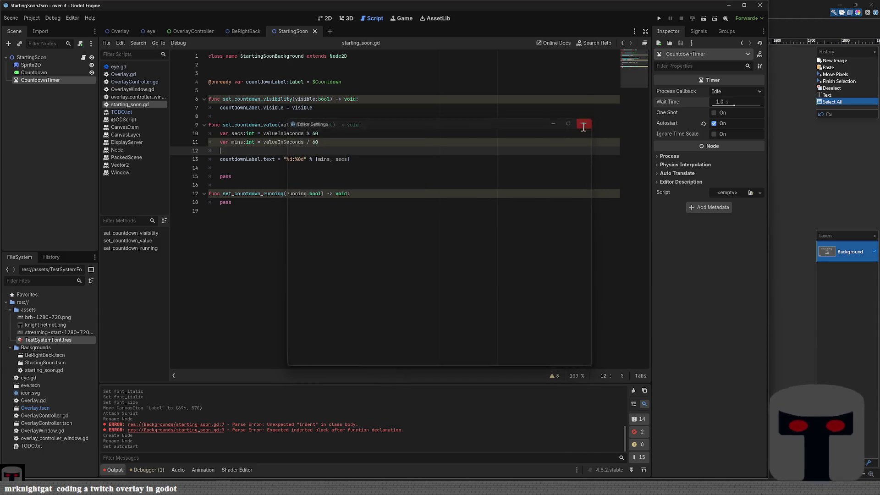
left_click(258, 133)
Step: Change secs and mins from ':int =' to inferred ':=' typing and save the script
type(":")
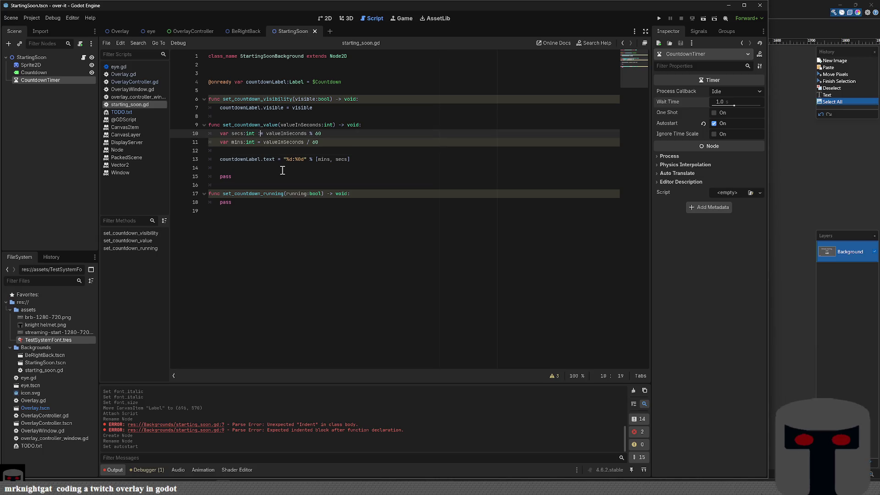
key("Down")
key("Left")
type(":")
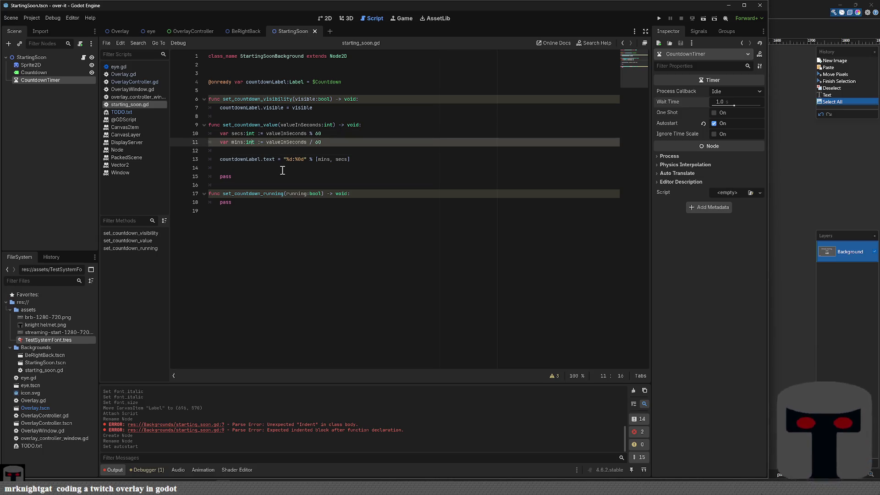
key("BackSpace")
key("BackSpace")
key("BackSpace")
key("Up")
key("Delete")
key("Delete")
key("Delete")
key("Delete")
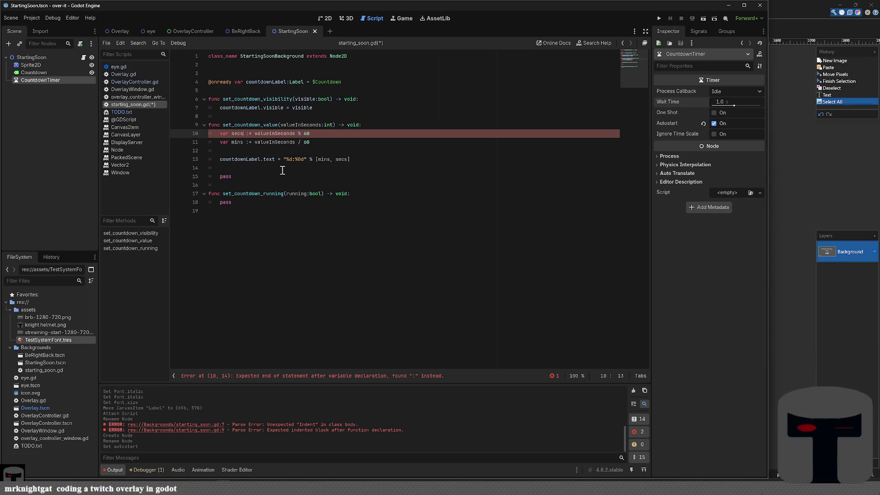
key("ctrl+s")
left_click(282, 170)
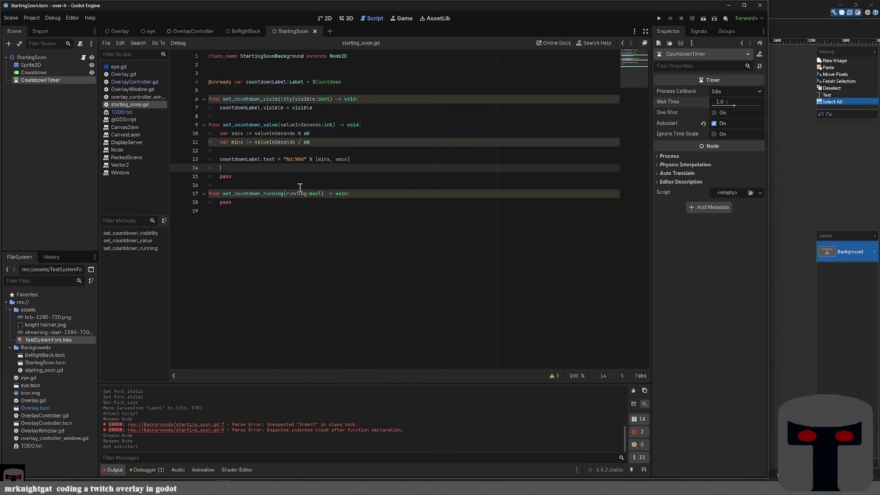
left_click(251, 209)
left_click(285, 203)
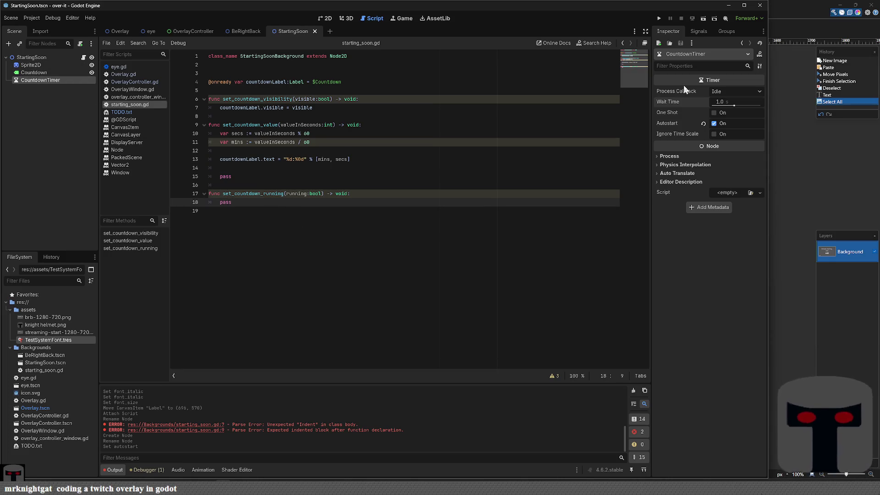
Step: Toggle CountdownTimer's Autostart off and back on, then show its Signals list
left_click(714, 123)
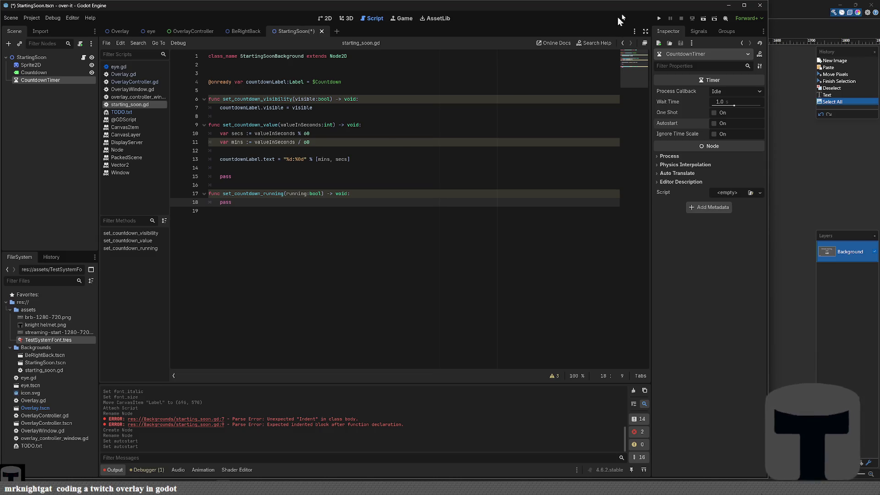
left_click(718, 122)
left_click(625, 67)
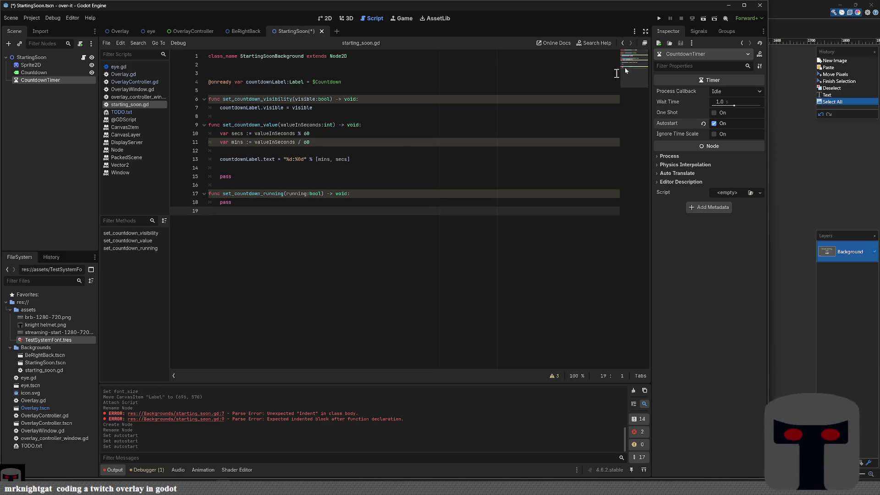
left_click(699, 32)
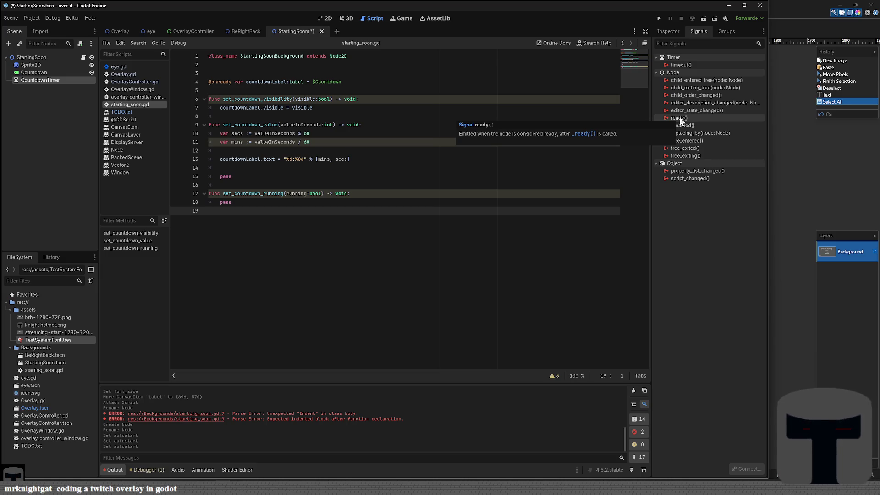
Step: Connect CountdownTimer's timeout() signal to a new _on_countdown_timer_timeout function, then return to the Inspector
double_click(683, 67)
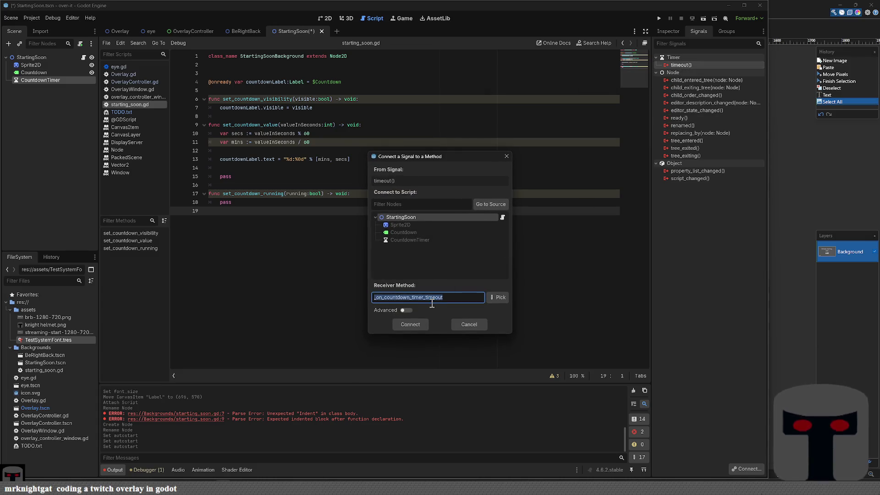
left_click(419, 324)
left_click(668, 30)
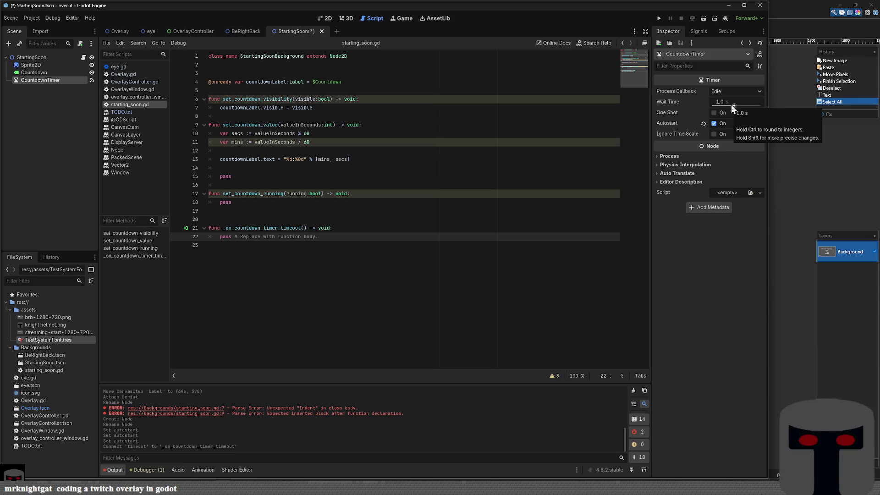
left_click(392, 227)
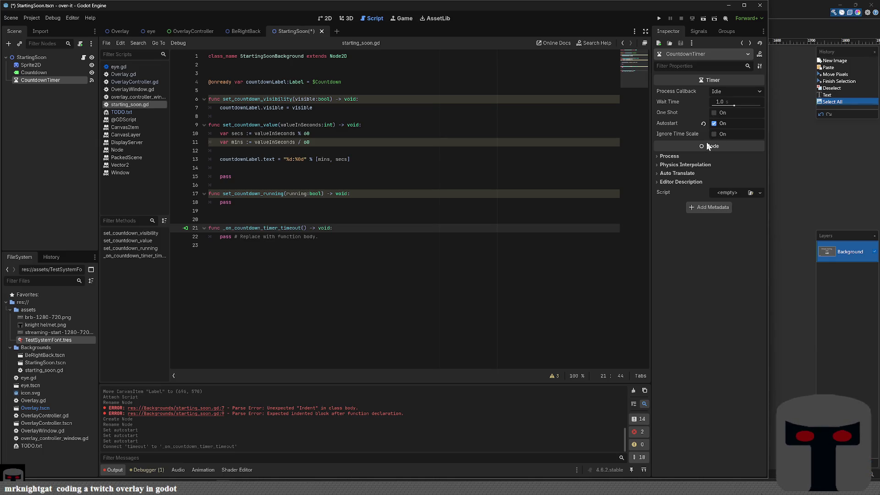
mouse_move(673, 115)
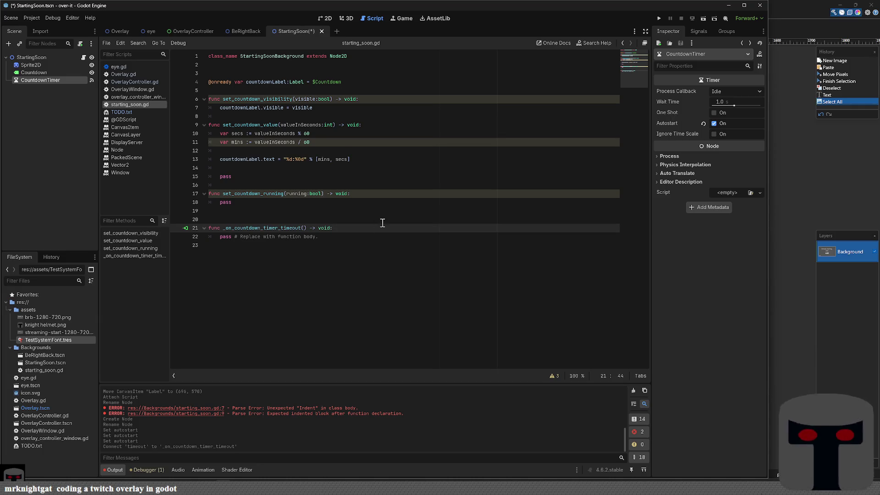
Step: Insert a blank indented line above pass in _on_countdown_timer_timeout, discarding the partial typing
key("Return")
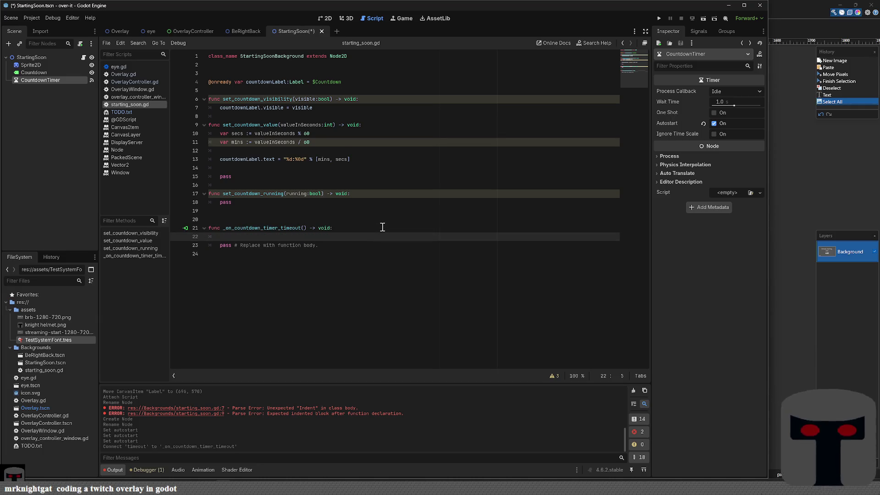
type("if coun")
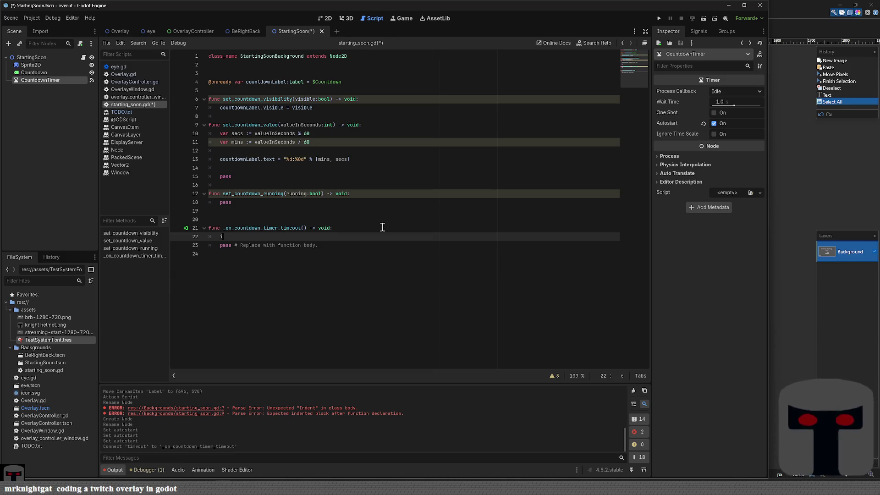
type("t")
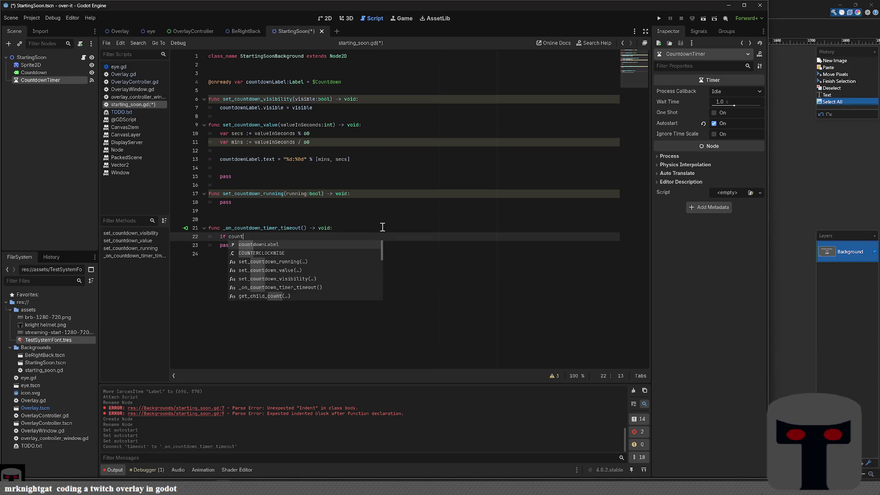
key("BackSpace")
key("BackSpace")
key("BackSpace")
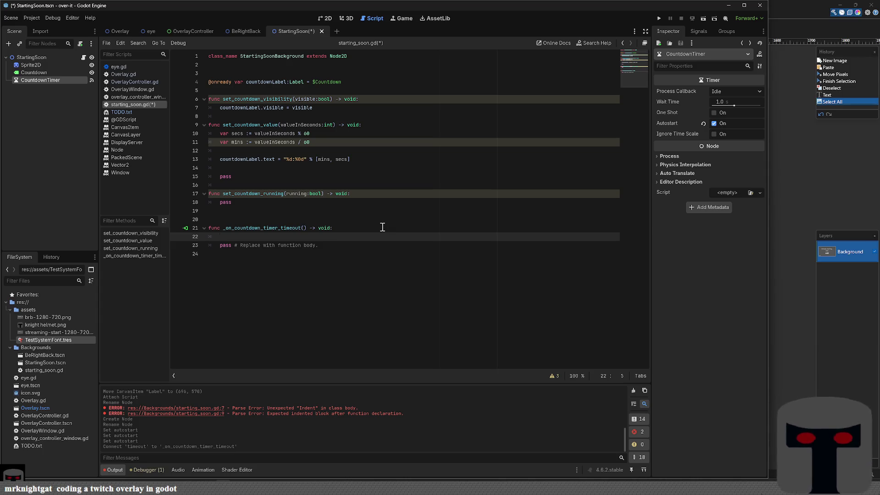
type("set")
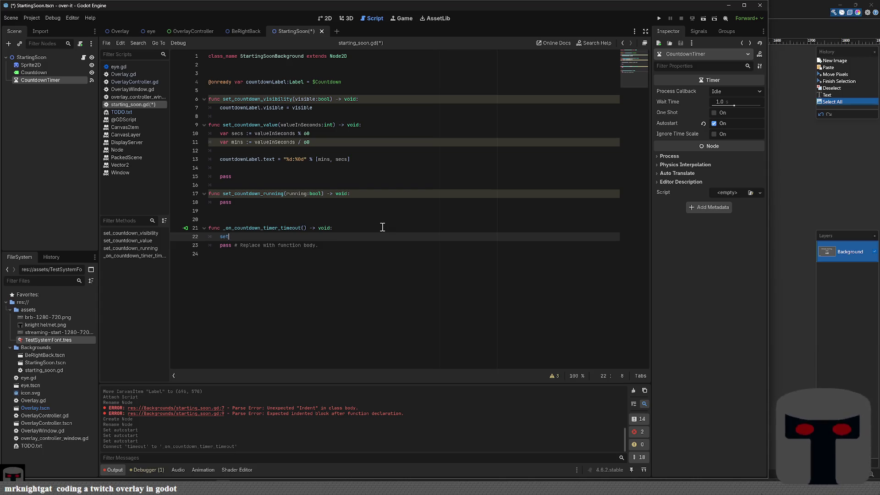
key("BackSpace")
key("BackSpace")
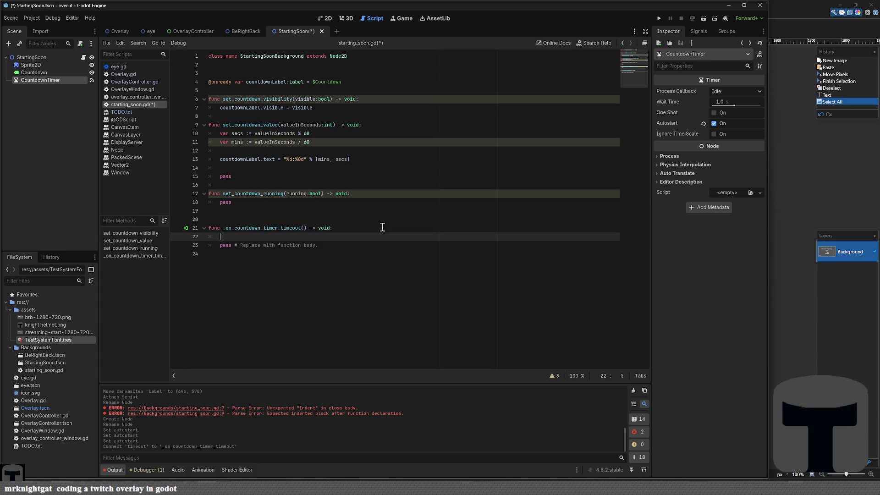
left_click(241, 74)
key("Up")
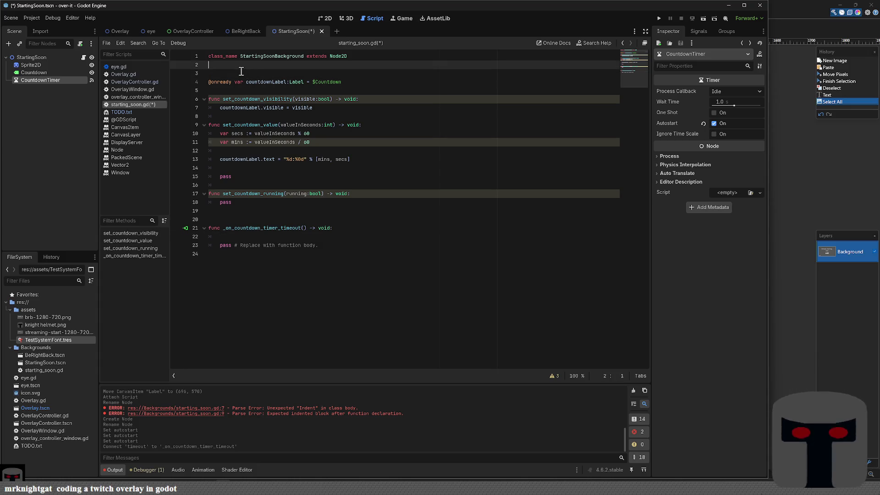
Step: Declare 'var countdownValue:int = 300' under class_name and save the script
key("Return")
type("var countdo")
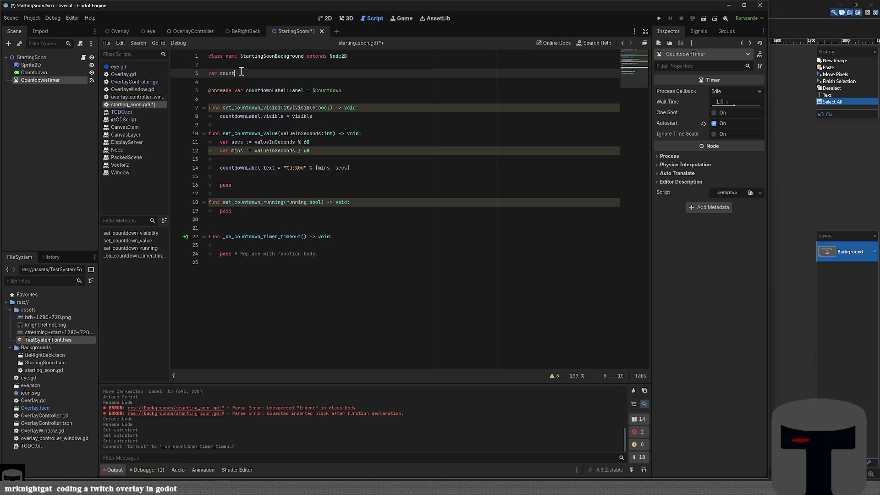
type("wnValue:")
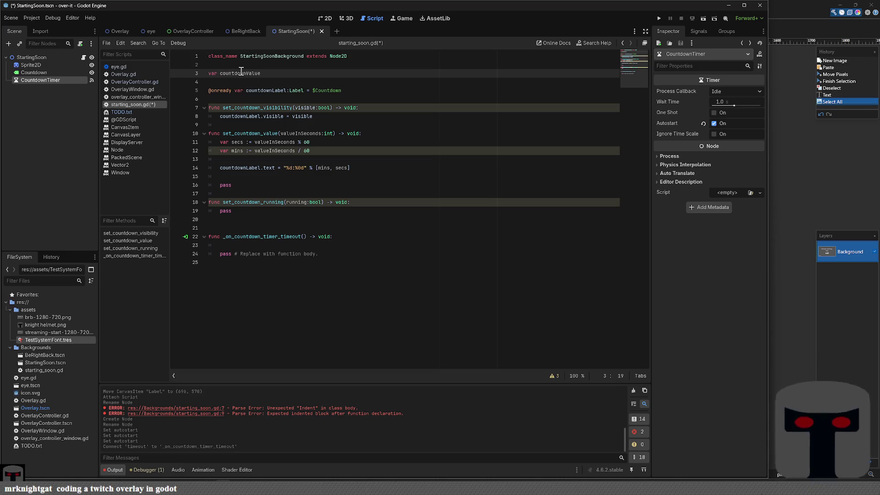
type("int = ")
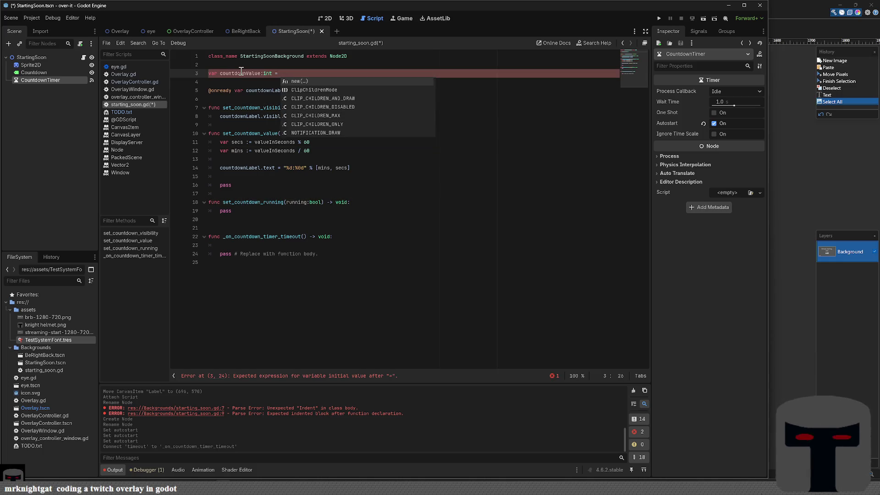
type("3600")
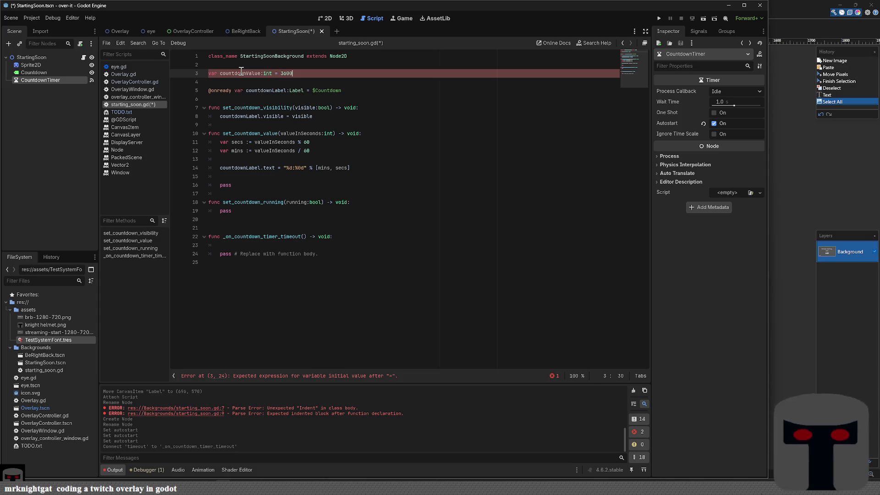
key("BackSpace")
key("BackSpace")
key("BackSpace")
type("600")
key("ctrl+s")
key("BackSpace")
key("BackSpace")
key("BackSpace")
type("300")
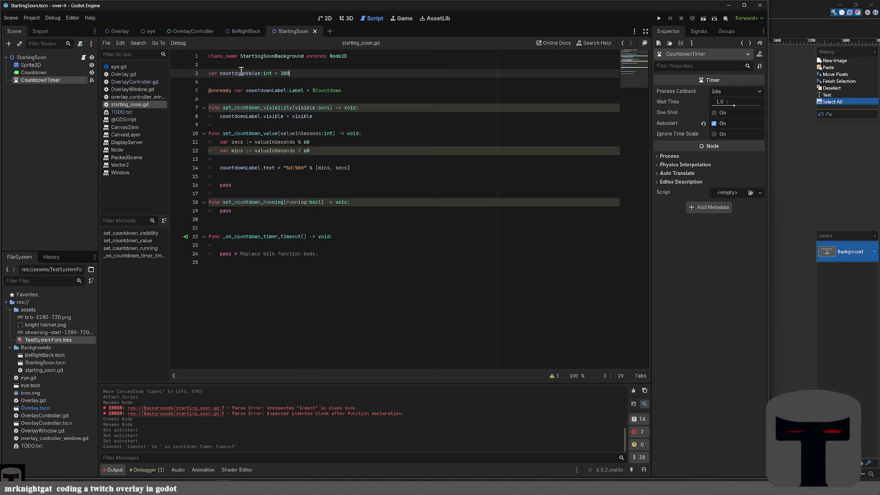
left_click(340, 143)
key("Up")
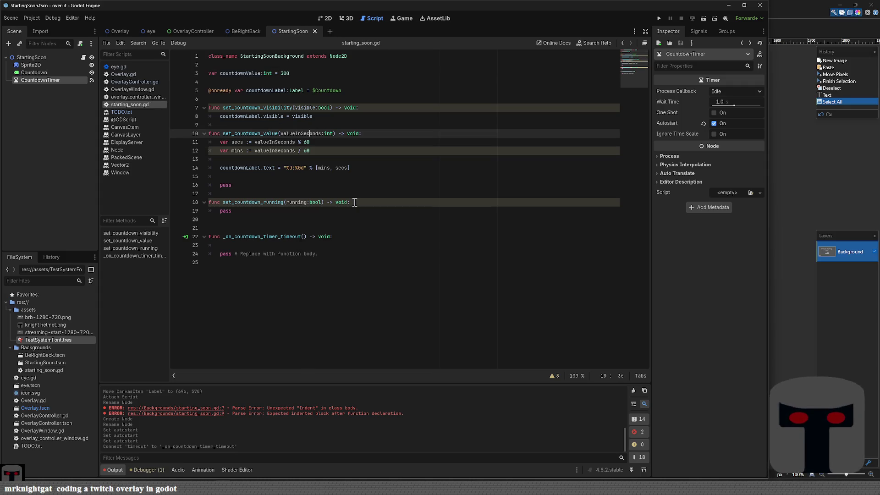
Step: Add 'countdownValue = valueInSeconds' at the top of set_countdown_value and save
key("Return")
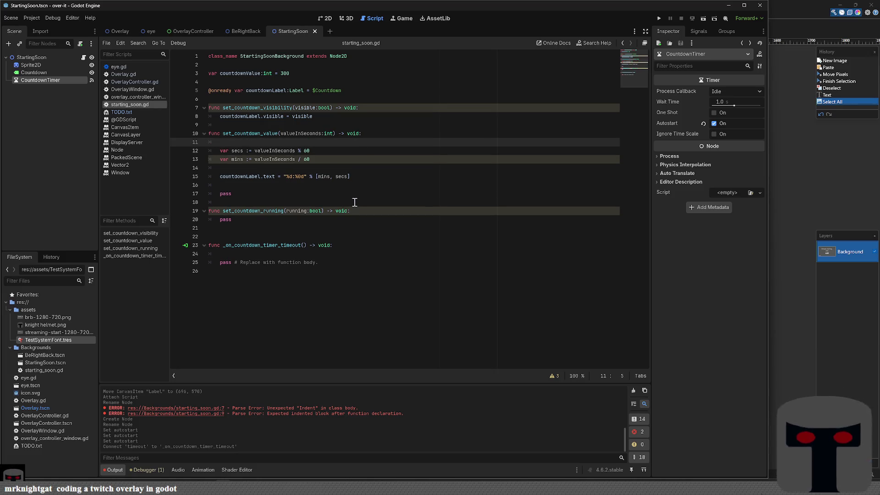
type("countdown")
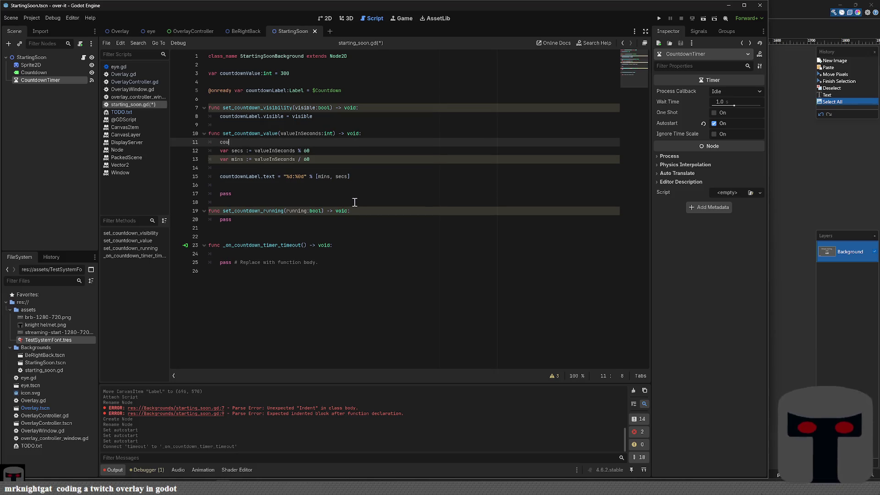
type("Value = ")
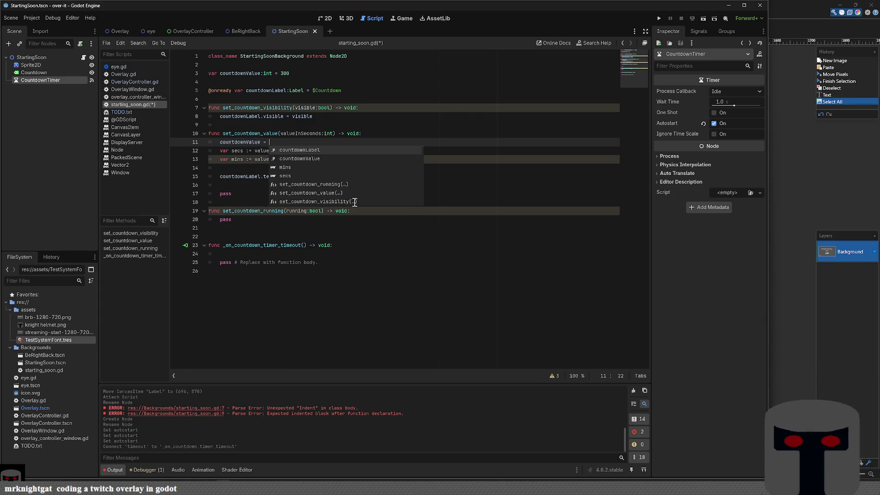
type("valueInSeconds")
key("ctrl+s")
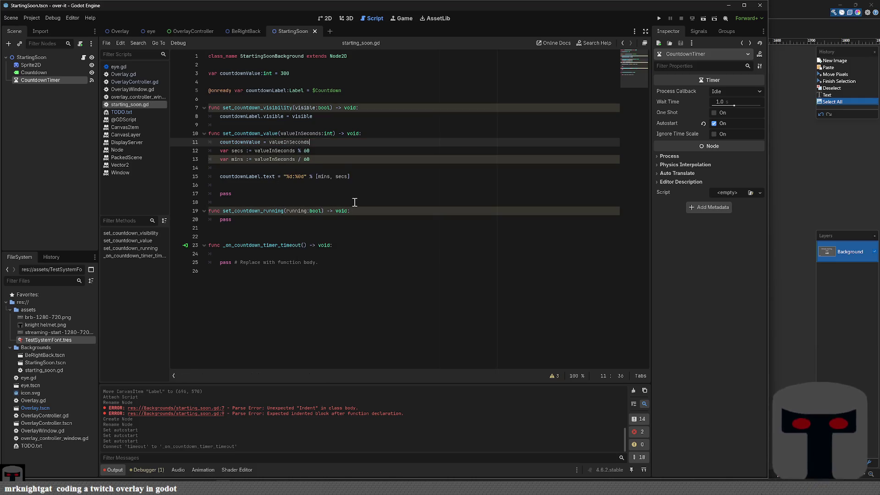
key("Return")
key("Down")
key("Down")
key("Down")
key("Down")
key("Down")
key("Down")
key("Up")
key("Up")
key("Up")
key("Down")
key("Down")
key("Down")
key("Down")
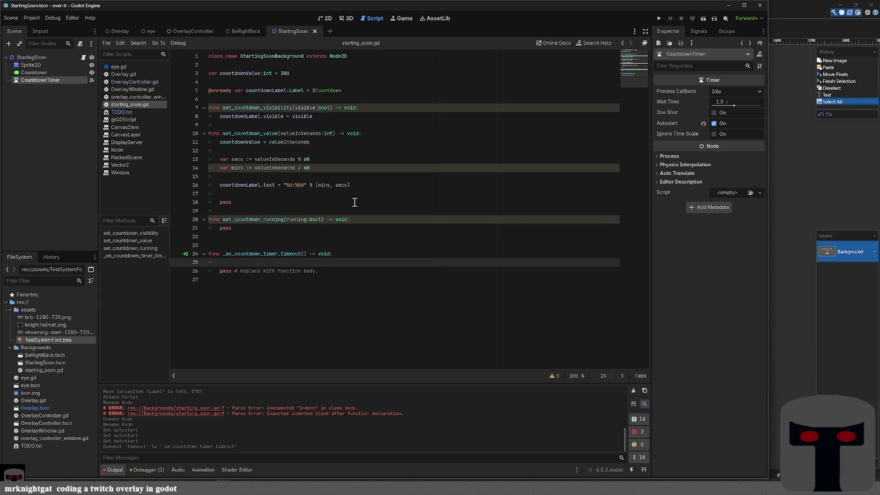
Step: Make _on_countdown_timer_timeout call set_countdown_value(countdownValue-1) and save
type("set_count")
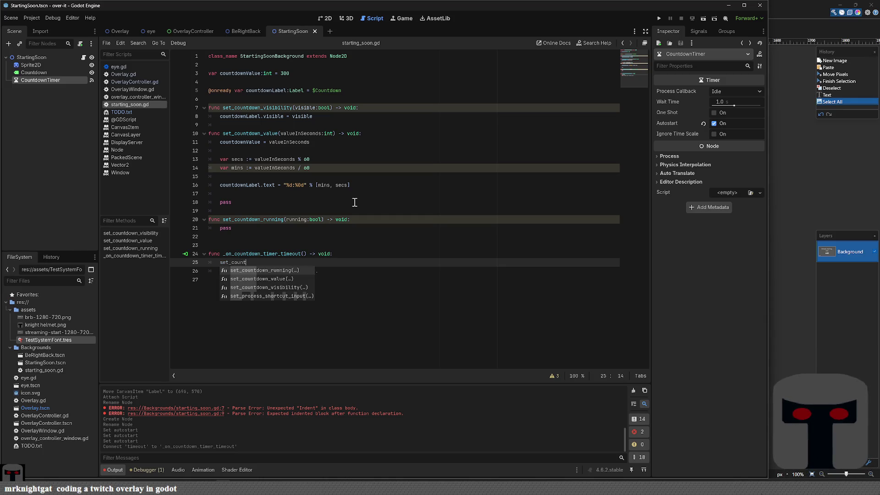
key("Down")
key("Down")
key("Up")
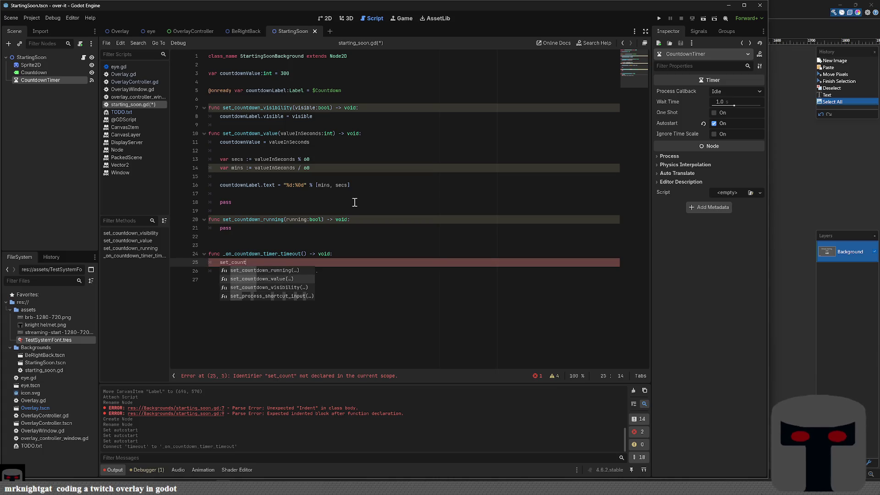
key("Return")
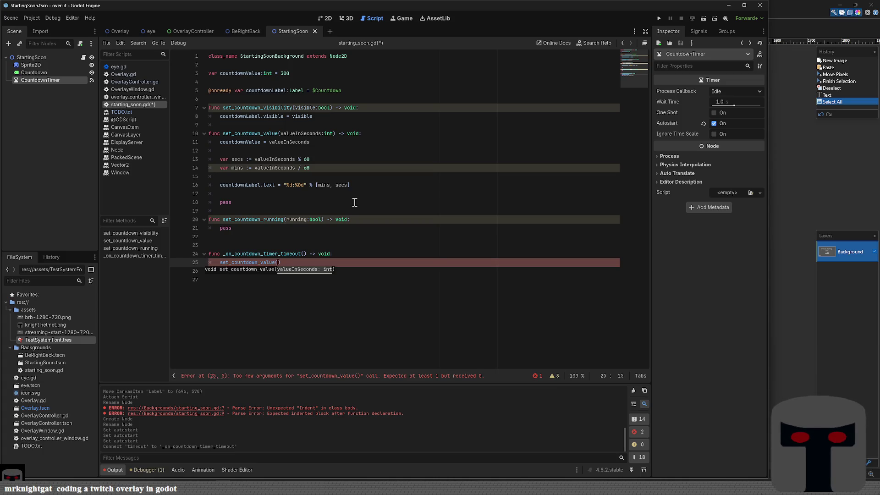
mouse_move(269, 120)
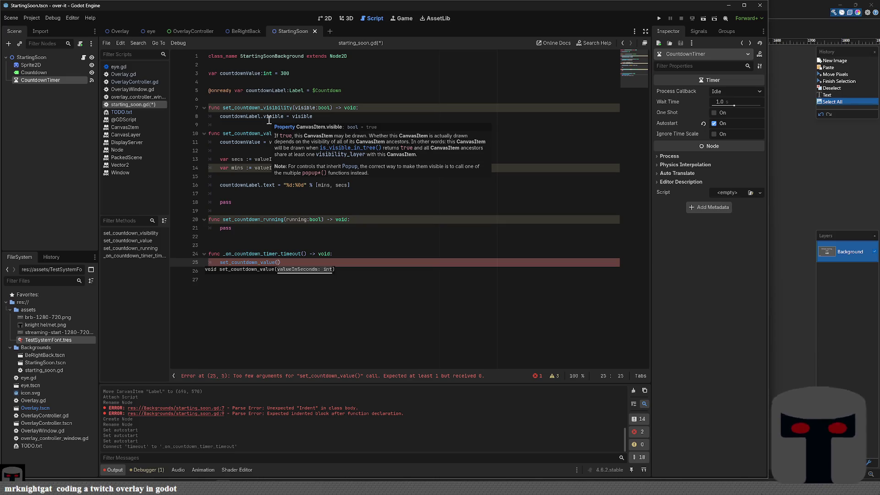
type("countdown")
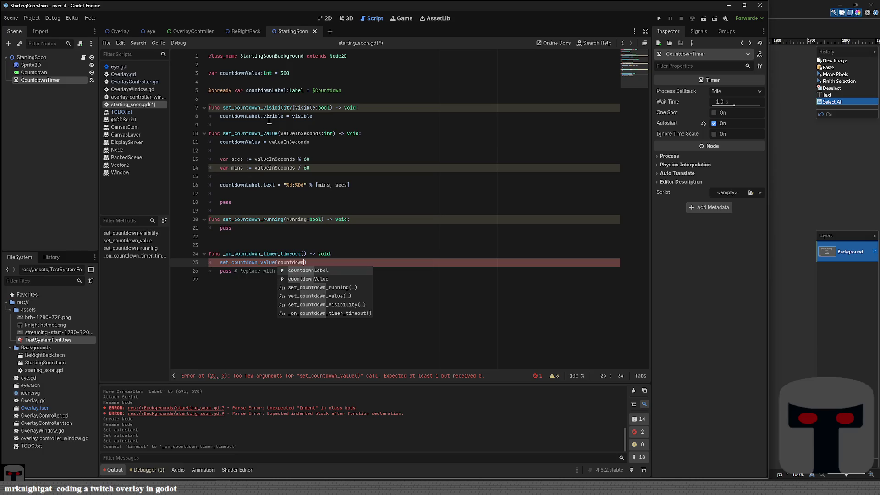
key("Down")
key("Return")
type("-1")
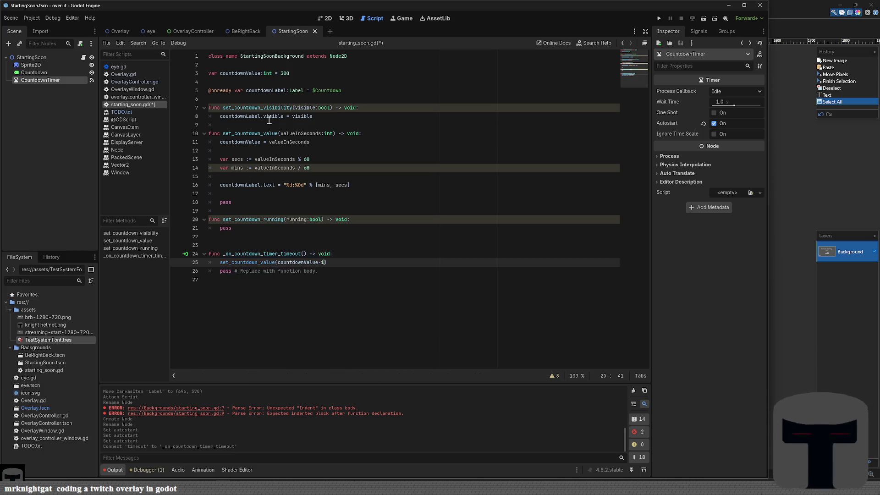
key("ctrl+s")
left_click(269, 118)
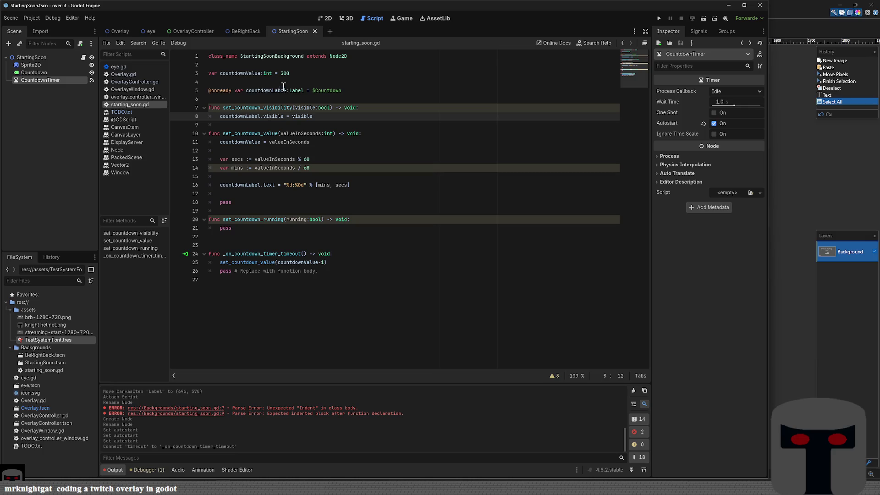
left_click(290, 187)
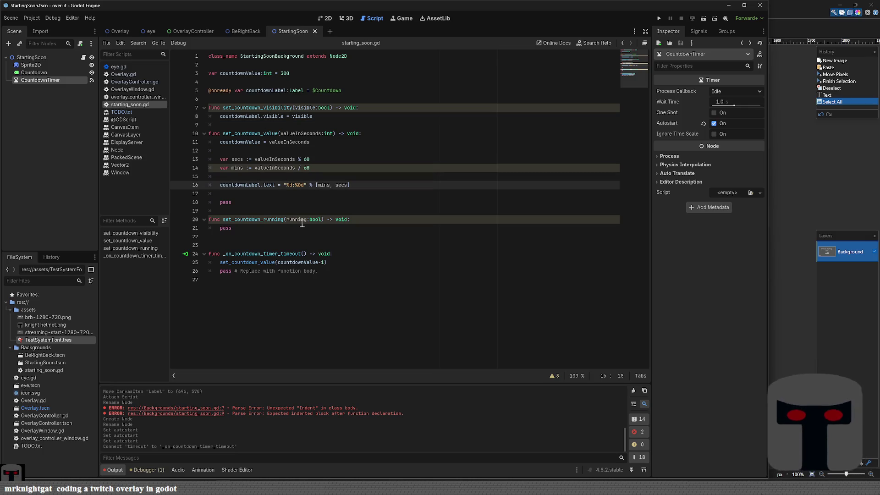
Step: Rename countdownValue to __countdownValue on line 3 and line 11, then save
key("Down")
left_click(234, 74)
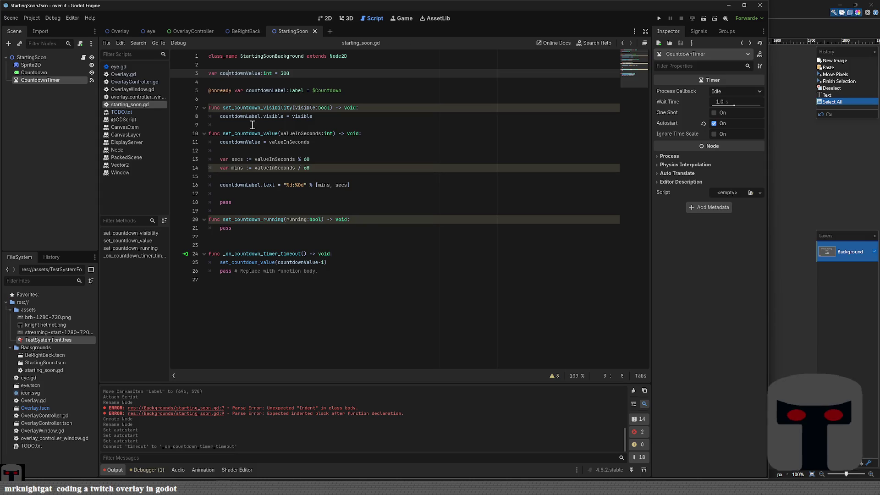
type("__")
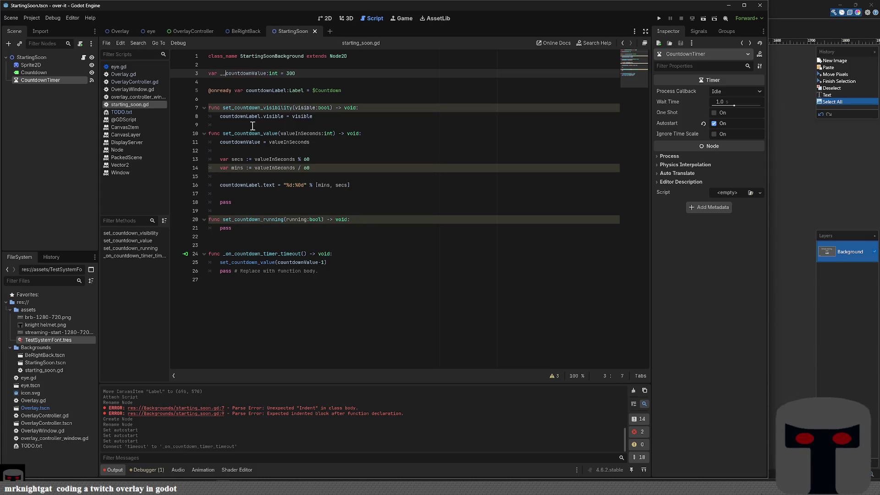
left_click(248, 66)
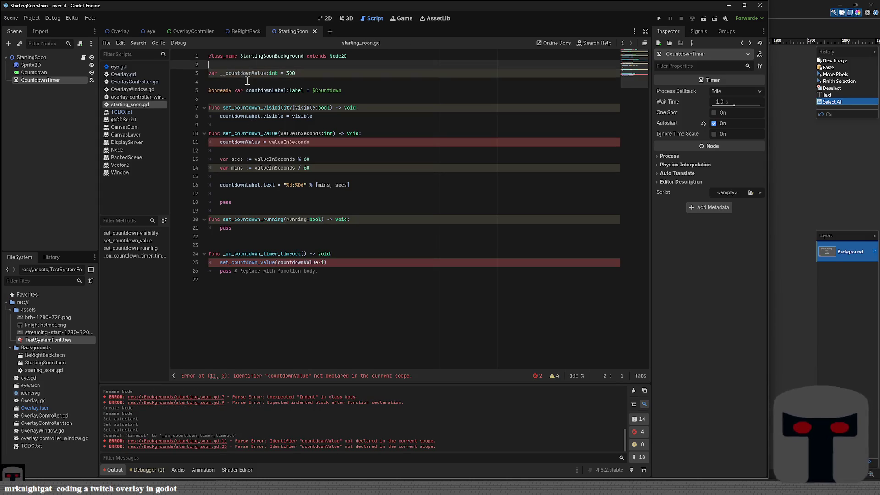
double_click(248, 76)
key("ctrl+c")
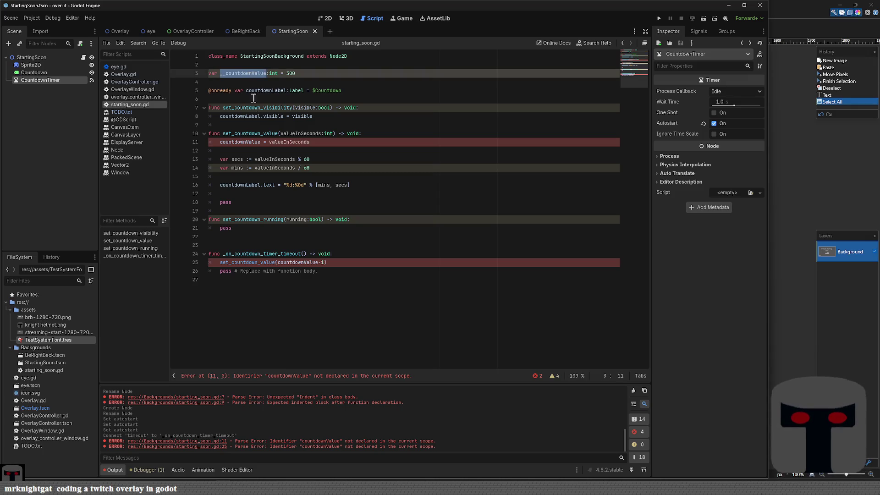
double_click(251, 143)
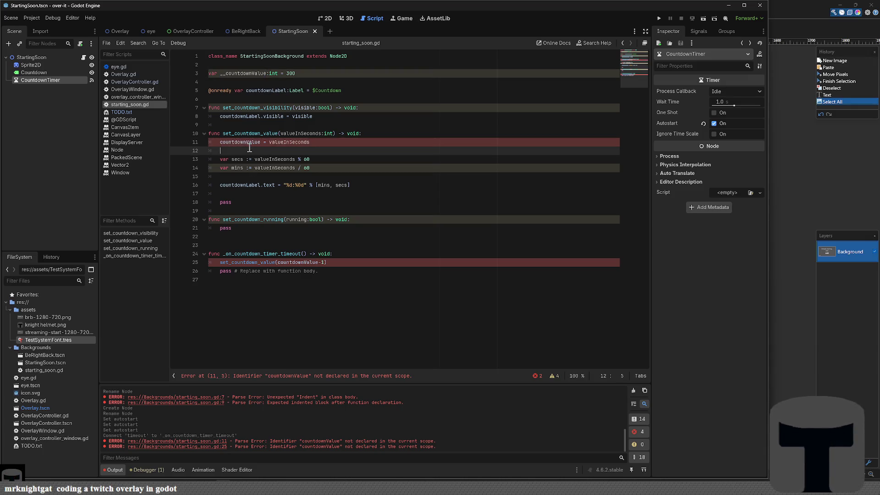
key("ctrl+v")
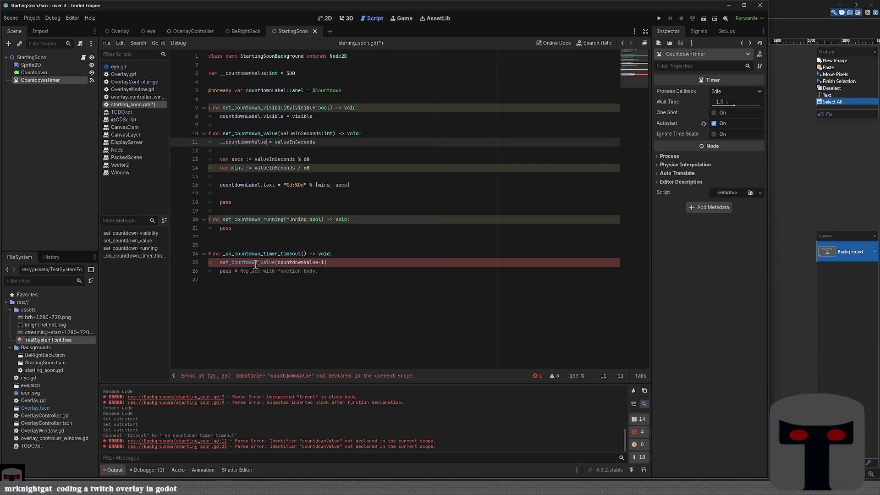
key("ctrl+s")
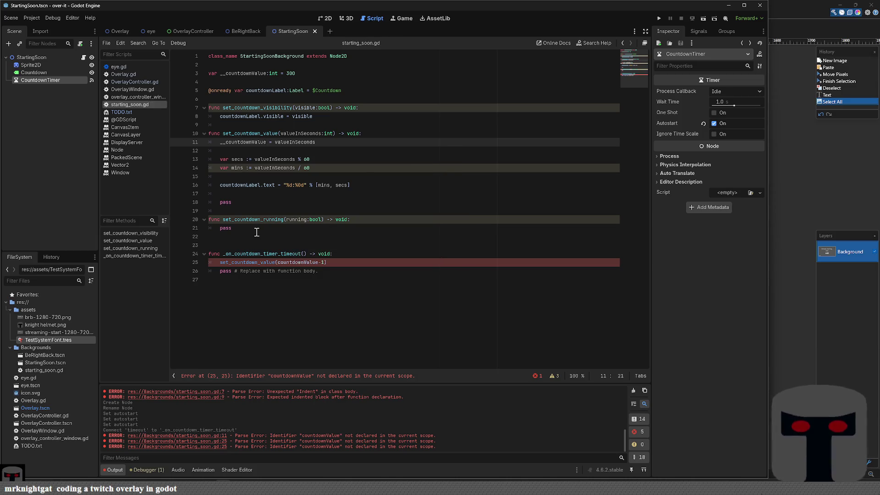
Step: Open a new blank line under the set_countdown_running header
left_click(400, 229)
left_click(402, 222)
key("Return")
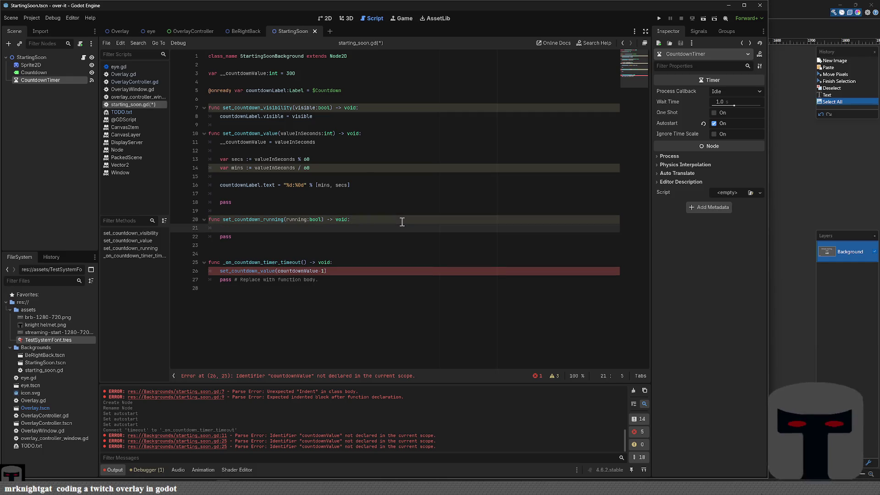
type("countdownTimer")
key("BackSpace")
key("BackSpace")
key("BackSpace")
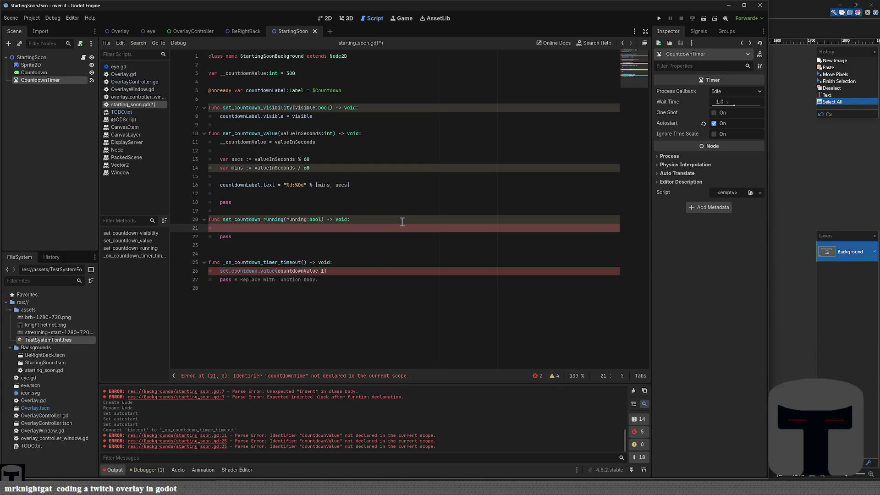
left_click(300, 99)
key("Return")
key("Up")
type("@onready var ")
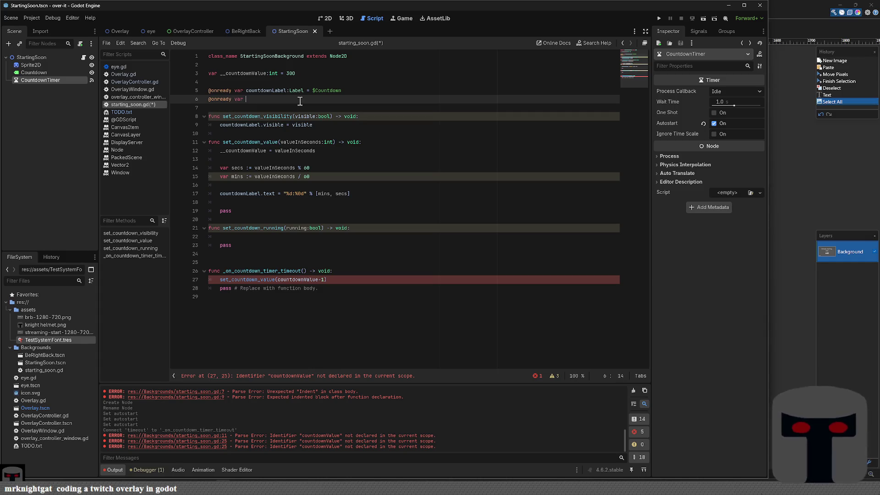
type("countdownTimer")
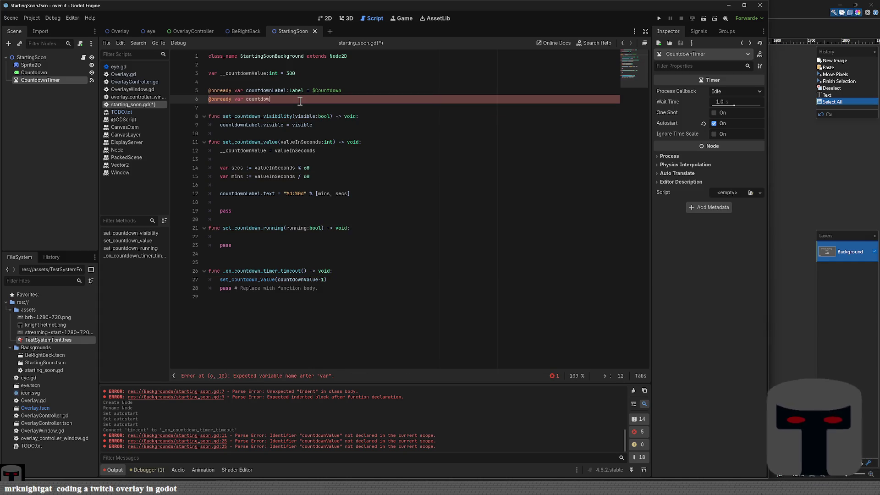
type(":Timer = ")
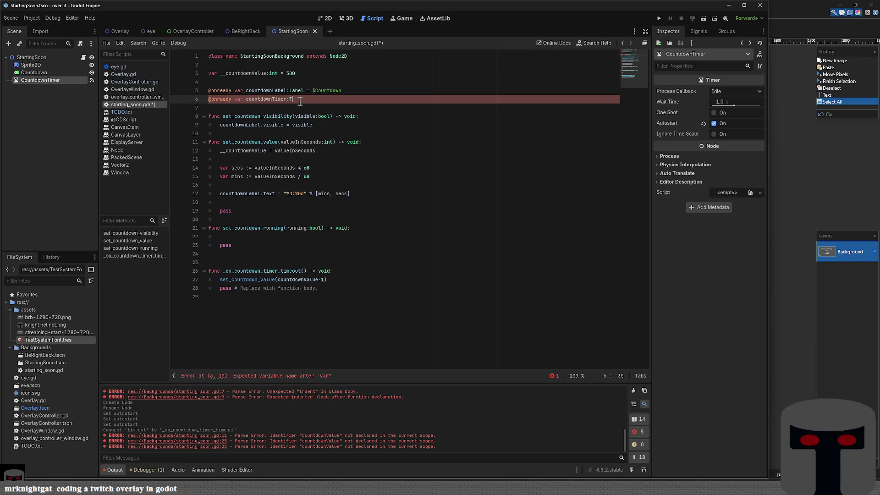
type("$Cou")
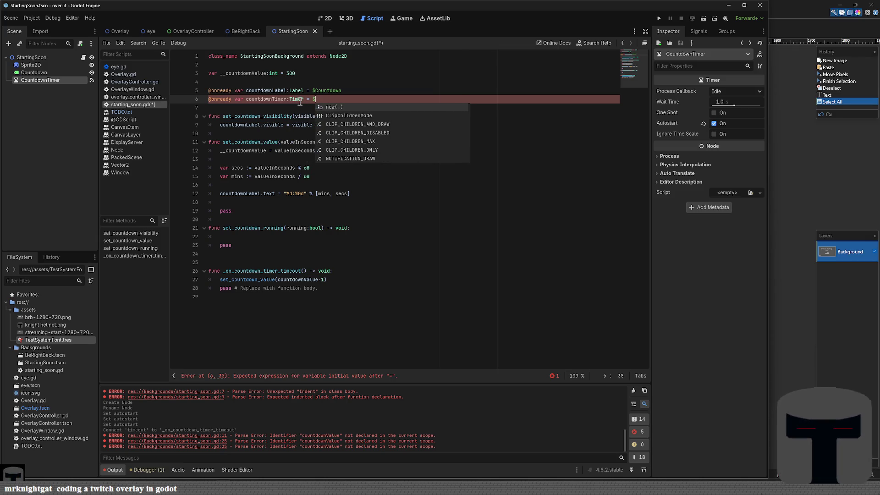
key("Down")
key("Return")
key("ctrl+s")
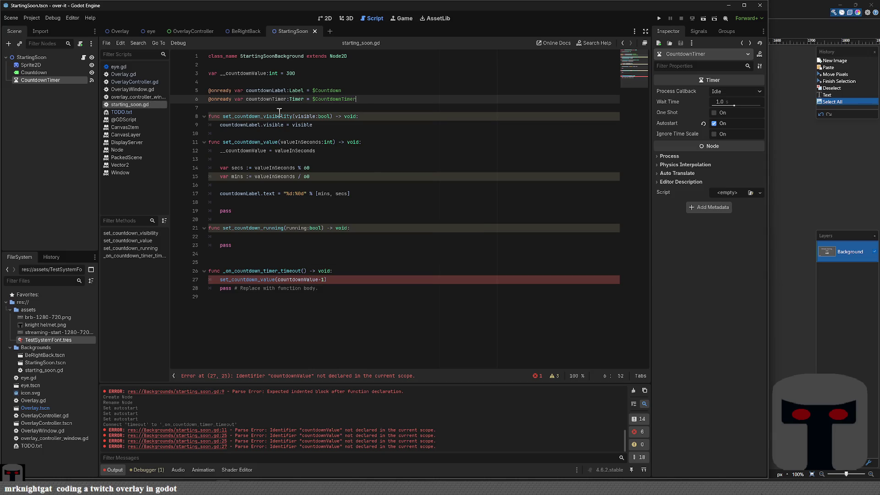
left_click(261, 236)
Step: Write an 'if running:' block calling countdownTimer.start() in set_countdown_running
type("count")
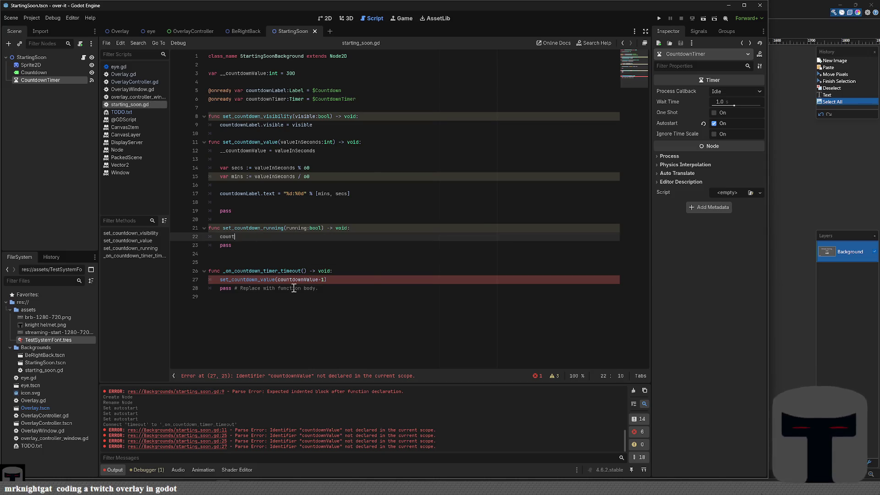
key("Down")
key("Return")
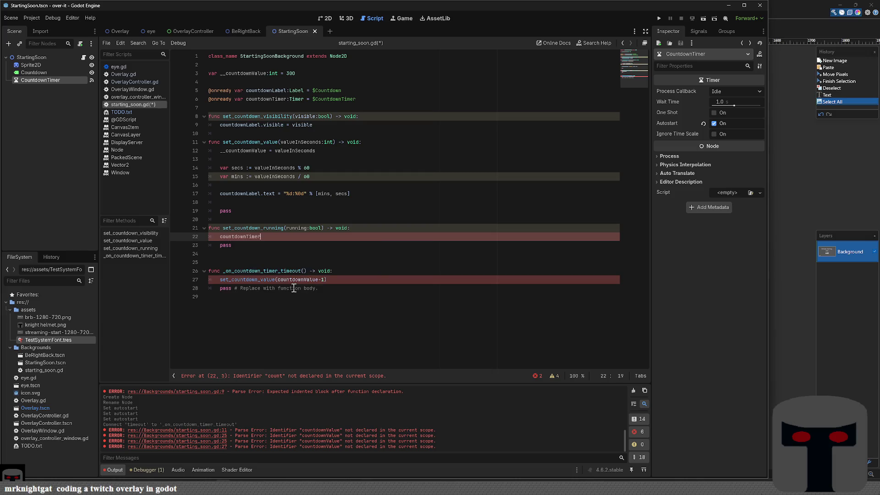
type(".")
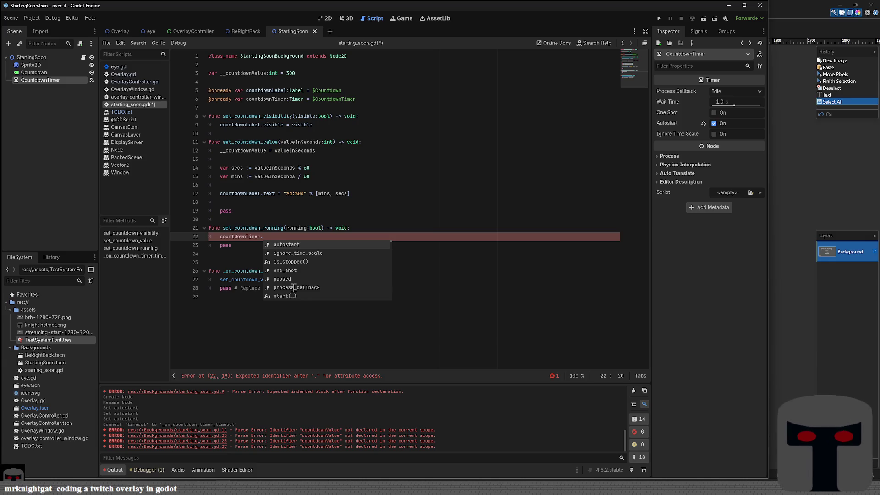
type("is")
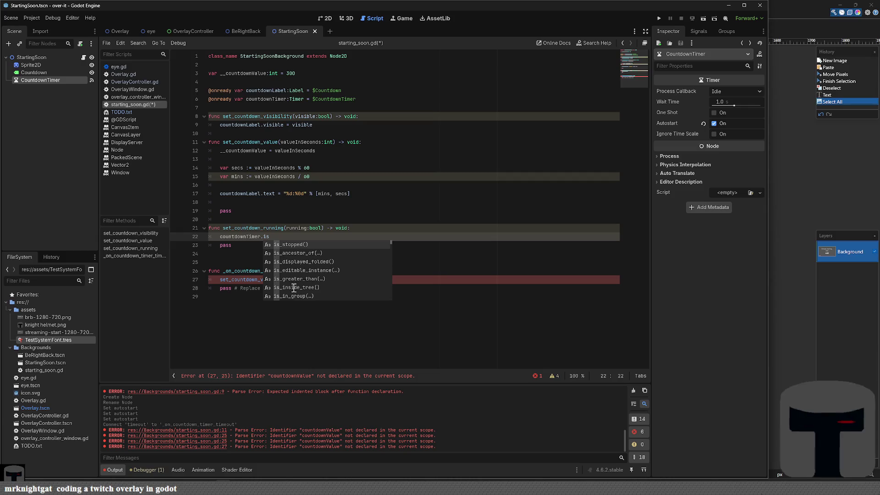
key("BackSpace")
key("BackSpace")
key("BackSpace")
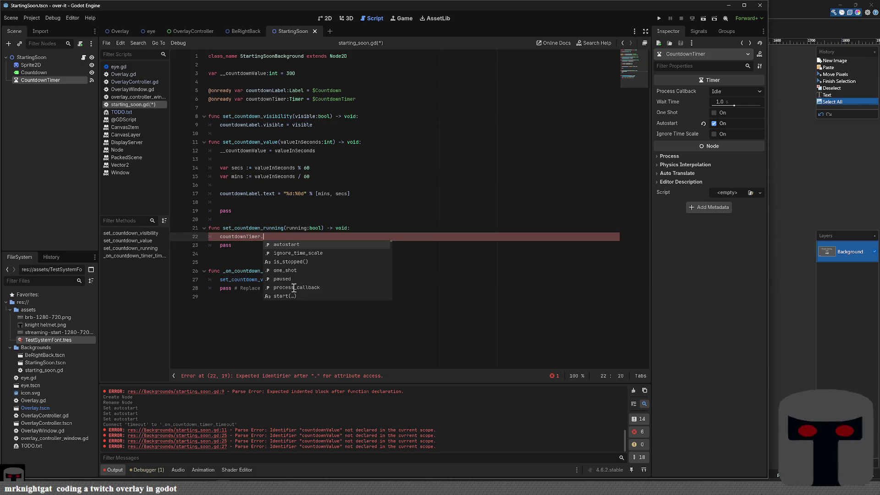
key("Home")
key("Return")
key("Up")
type("if running:")
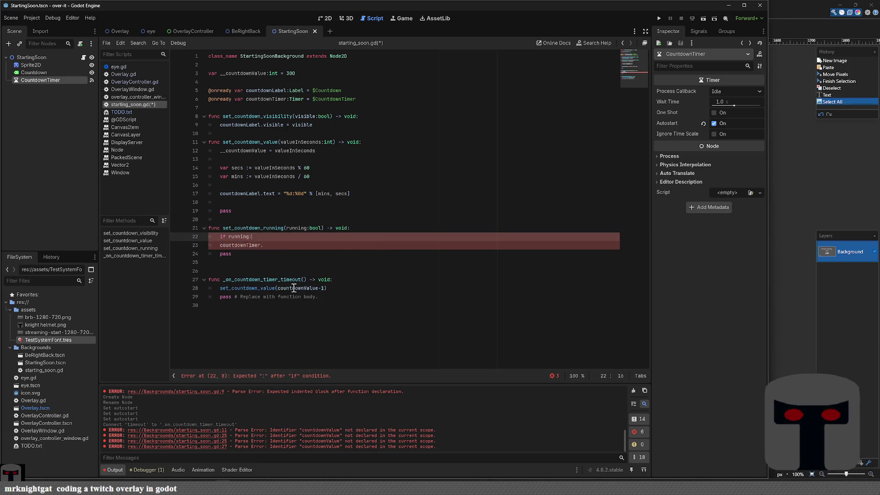
key("Return")
type("countdownTimer.st")
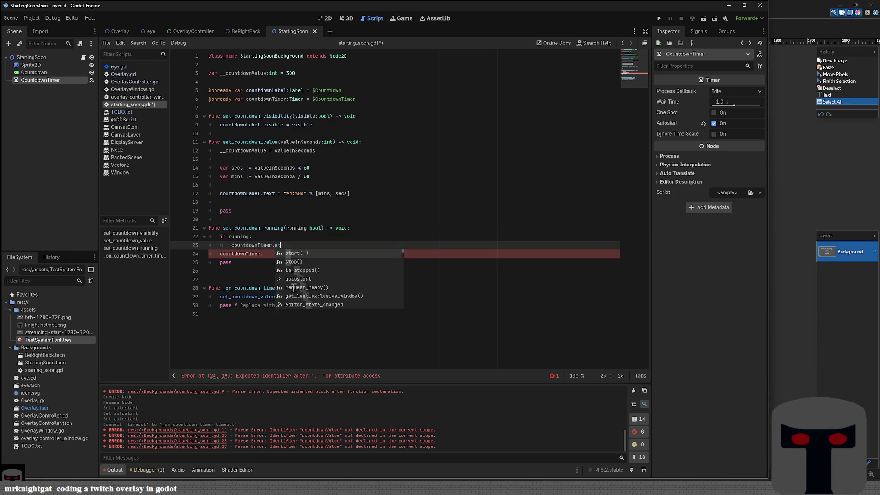
key("Return")
Step: Extend the condition to 'if running and !countTimer.is_stopped():'
key("Up")
key("Left")
type("&&")
key("BackSpace")
key("BackSpace")
key("BackSpace")
type("and !")
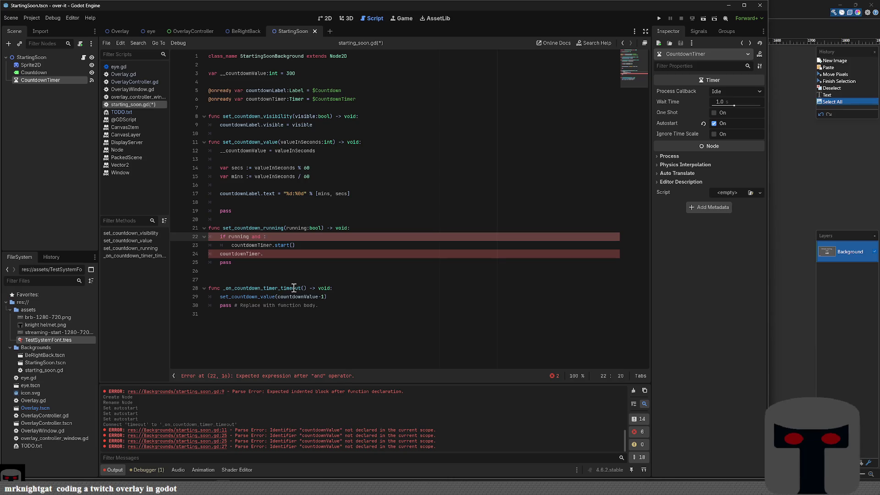
type("countTimer")
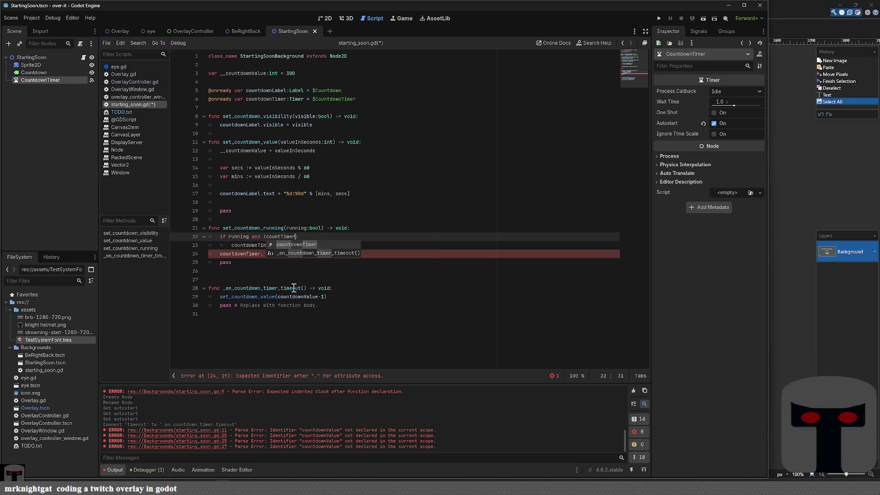
type(".is")
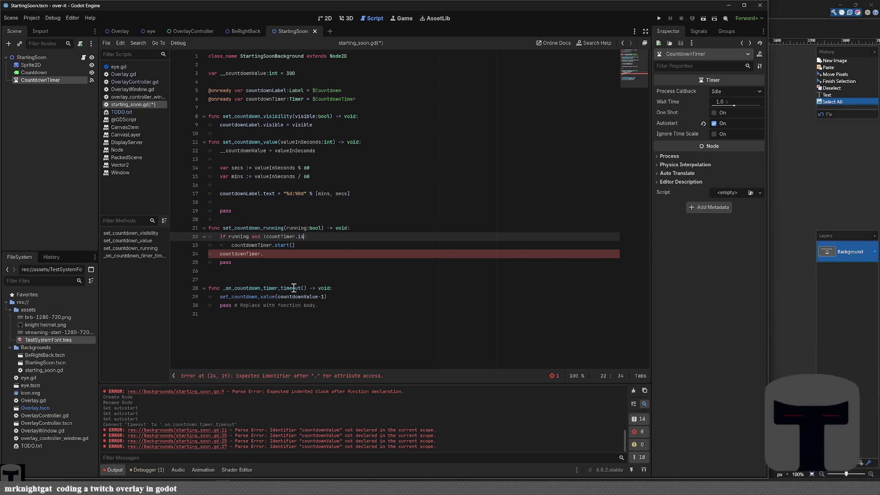
type("St")
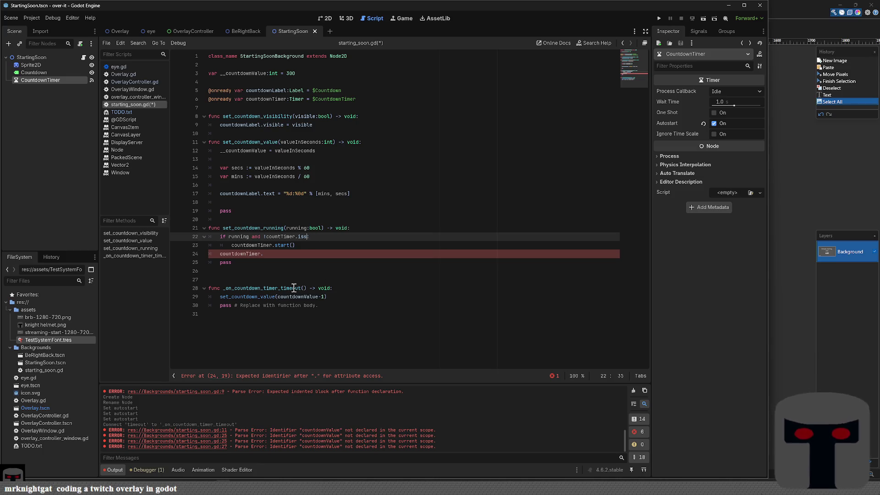
key("BackSpace")
key("BackSpace")
key("BackSpace")
type(".")
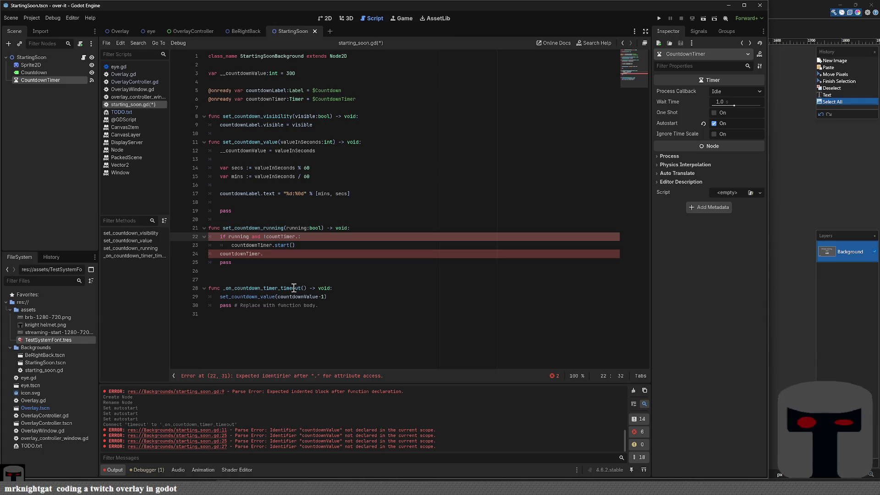
type("is_stopped")
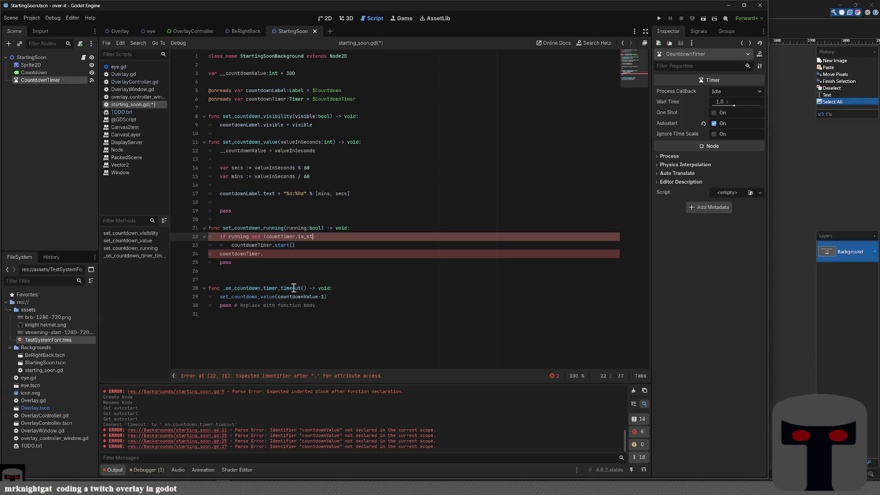
type("():")
key("Down")
key("Down")
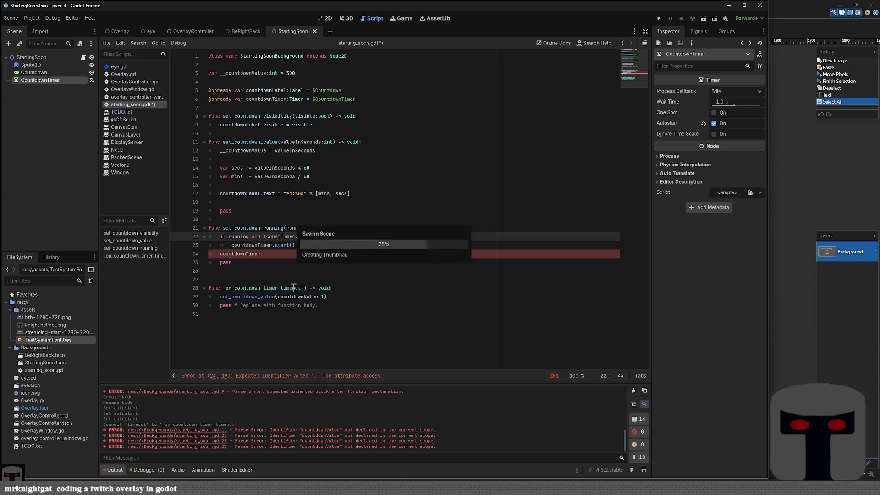
Step: Replace the leftover timer line with an elif running branch testing is_stopped(), dropping the if's '!'
key("ctrl+s")
key("shift+Home")
key("BackSpace")
type("els")
key("BackSpace")
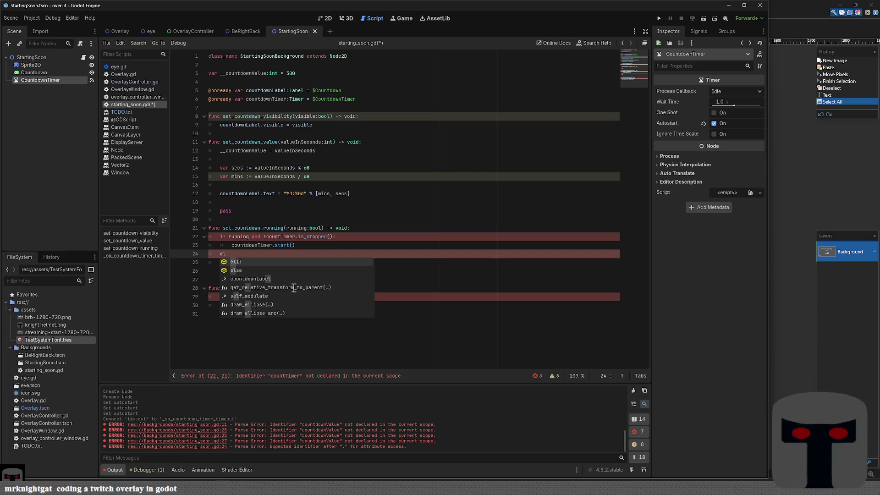
type("if running an")
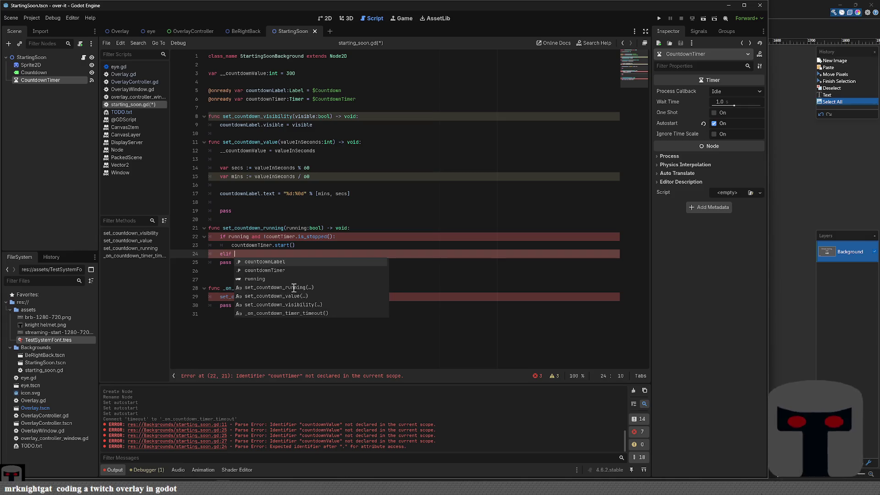
type("d !cou")
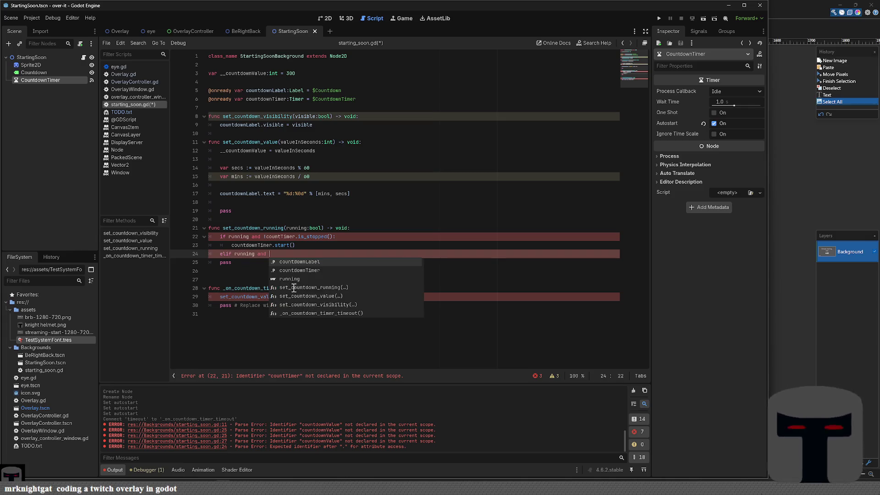
type("ntTime")
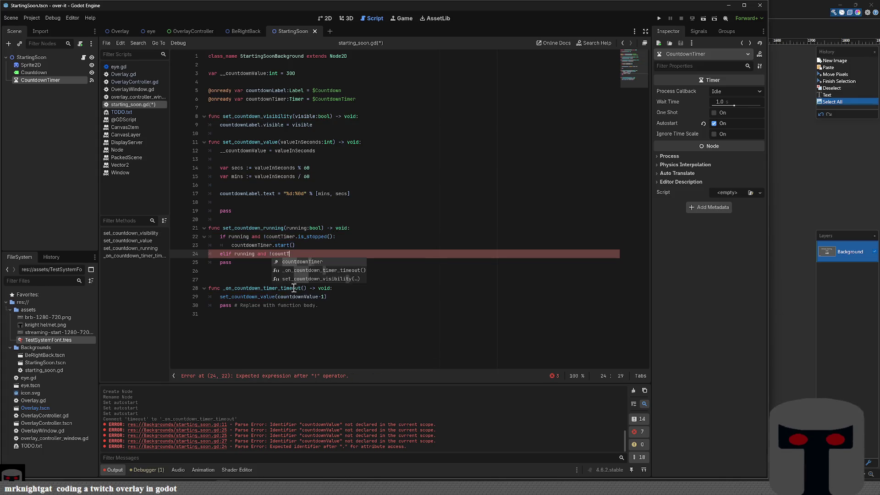
key("BackSpace")
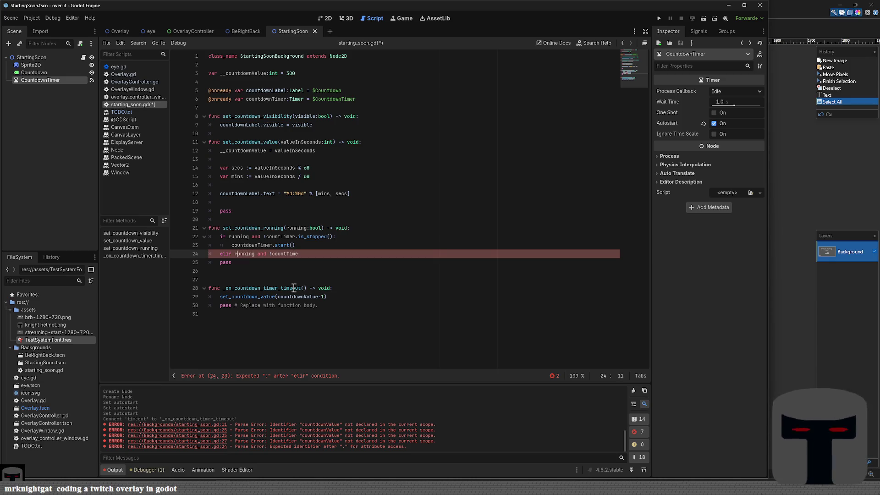
type("!")
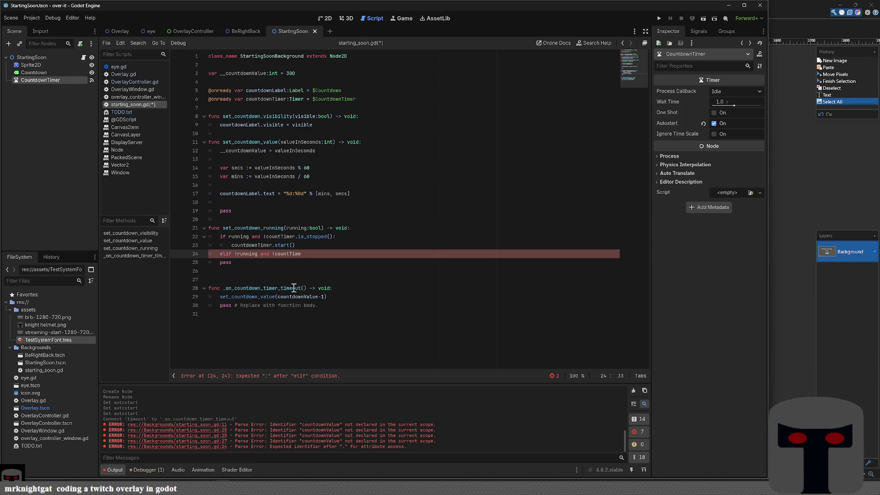
type("r.")
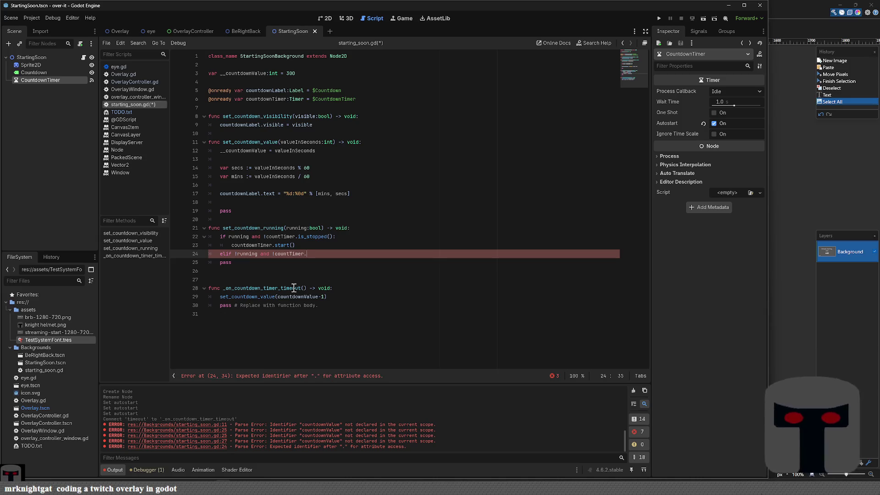
type("is")
key("Up")
key("Up")
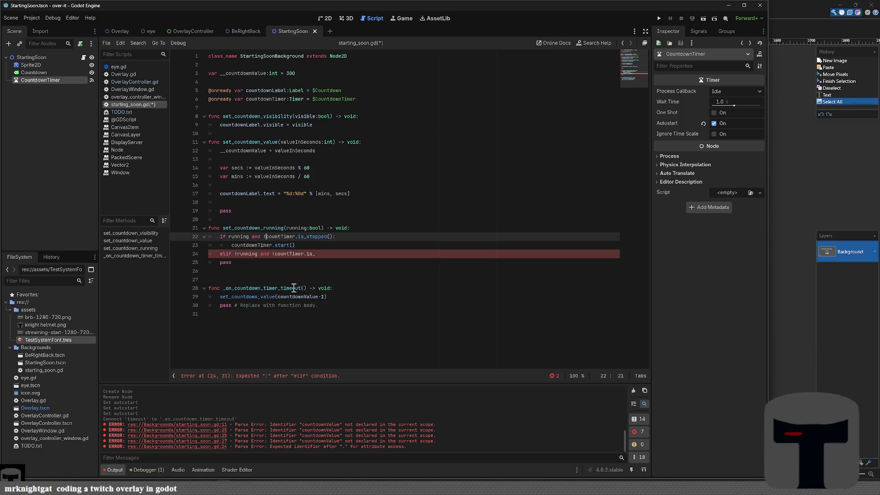
key("BackSpace")
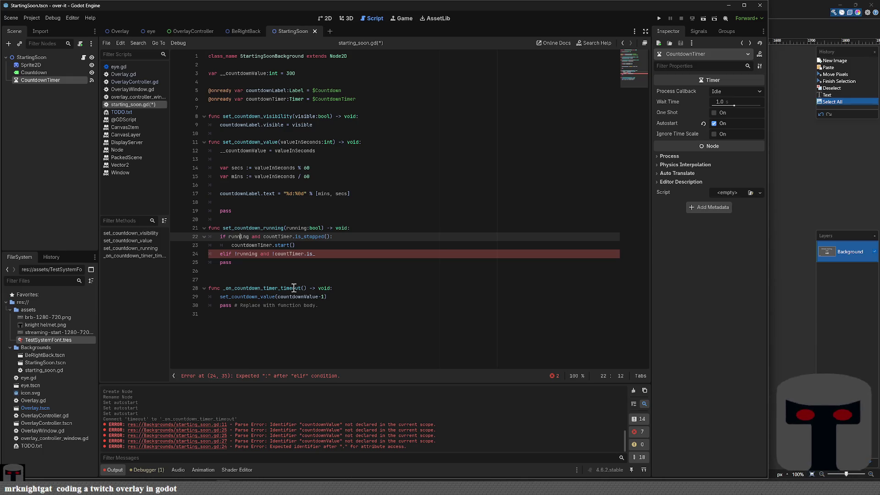
key("Down")
key("Down")
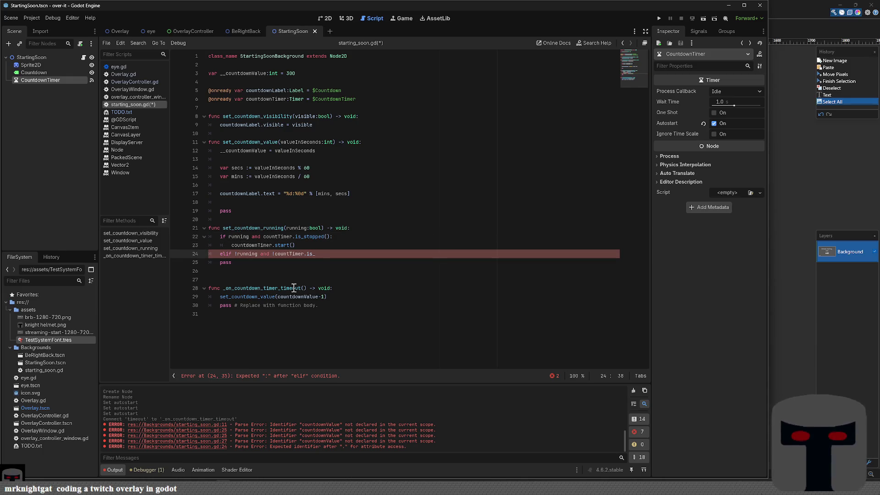
type("stopped(")
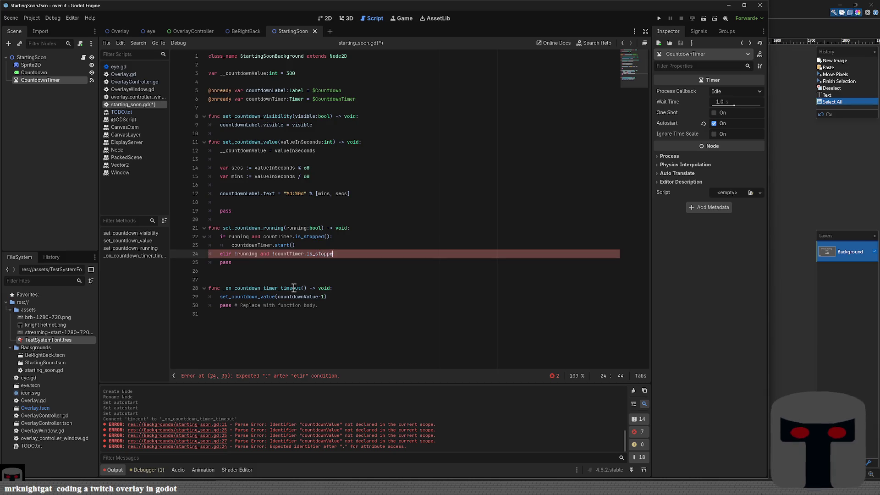
type("):")
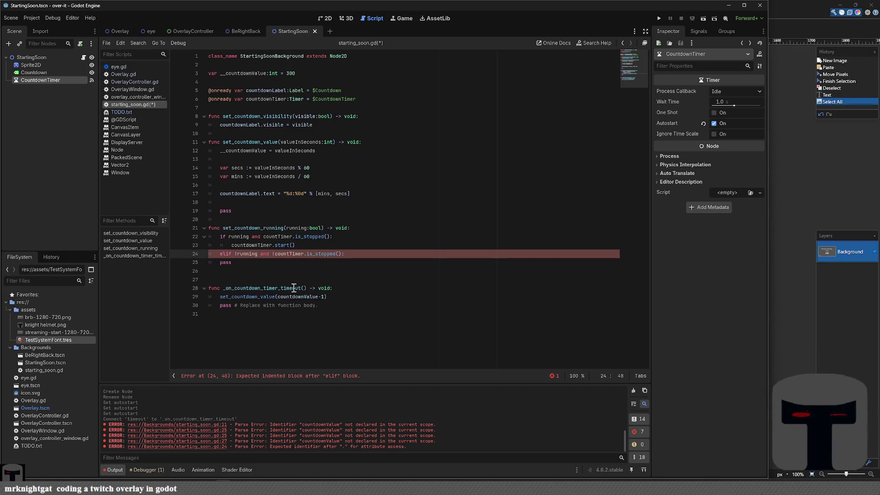
key("Return")
Step: Make the elif branch call countdownTimer.stop() and save
type("count")
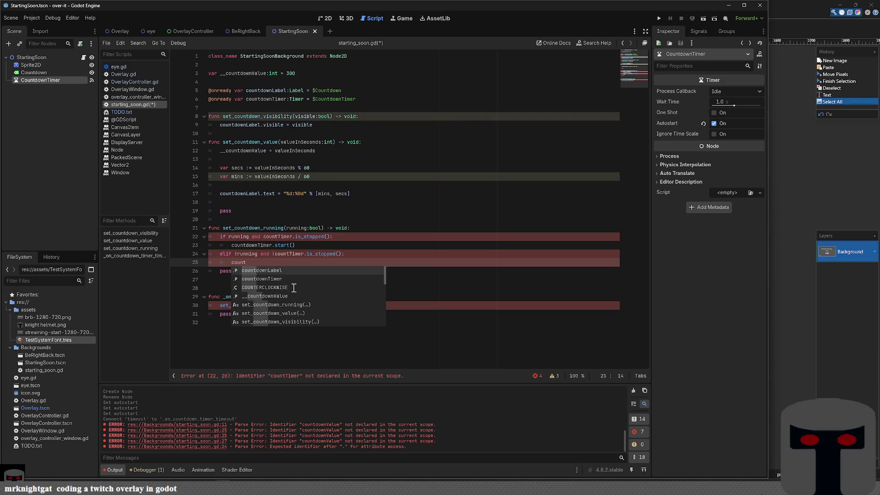
key("Down")
key("Return")
type(".stop")
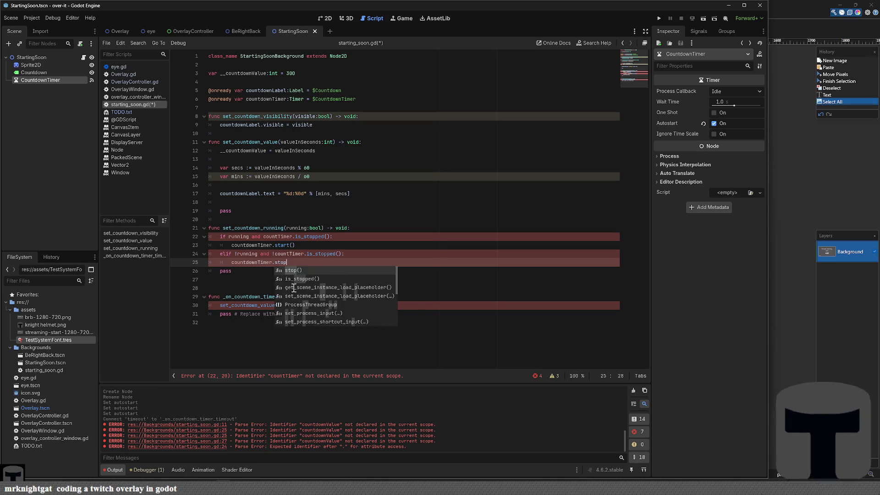
key("Return")
key("ctrl+s")
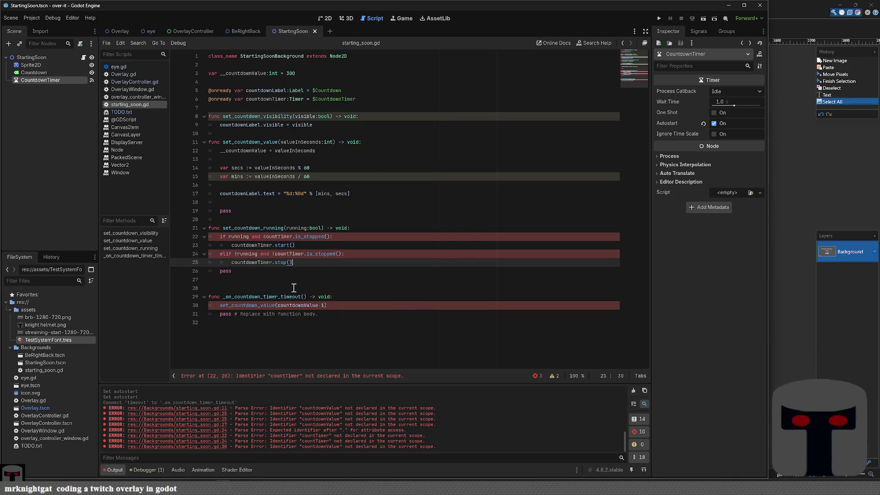
Step: Add an 'else: pass' branch, delete the leftover pass line, and save
key("Return")
type("else:")
key("Return")
type("pass")
key("Down")
key("shift+Home")
key("BackSpace")
key("ctrl+s")
key("Up")
key("Up")
key("Up")
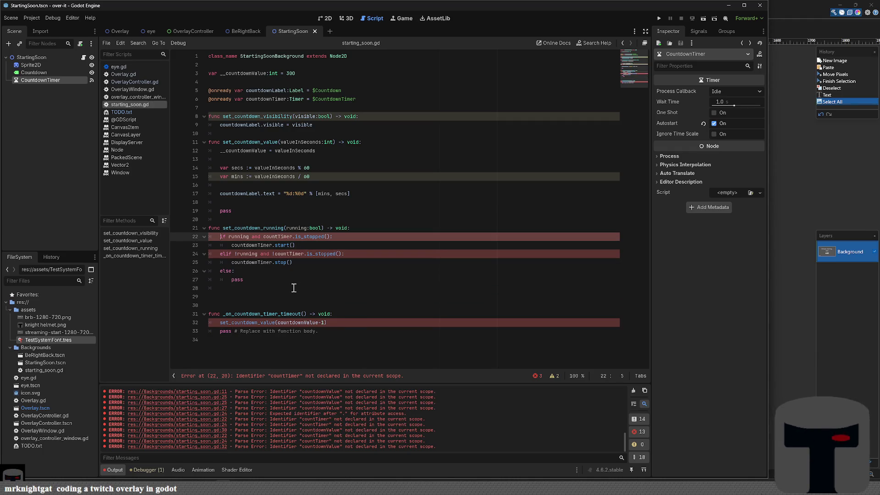
mouse_move(236, 241)
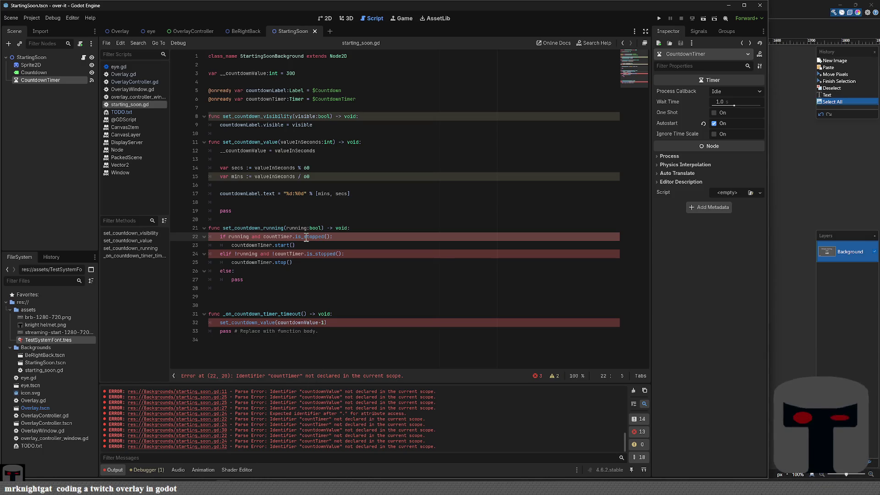
Step: Change countTimer to countdownTimer on lines 22 and 24 of set_countdown_running, then save
left_click(277, 236)
type("down")
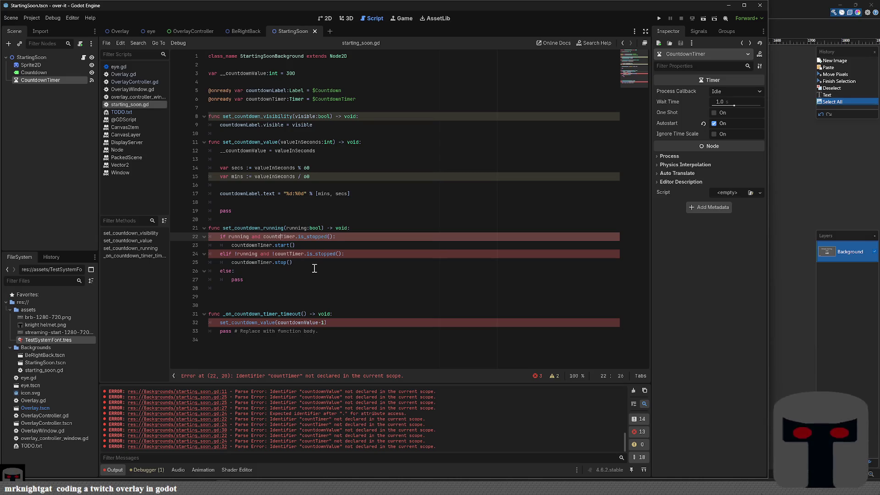
key("Escape")
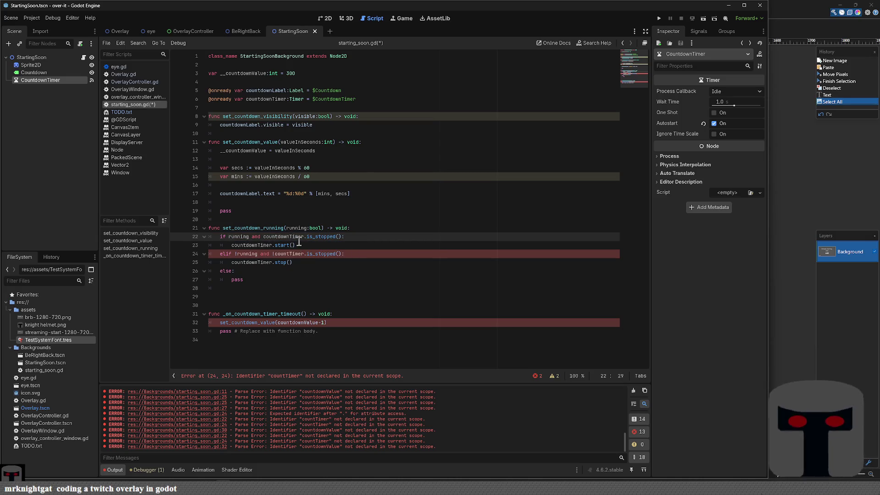
double_click(298, 237)
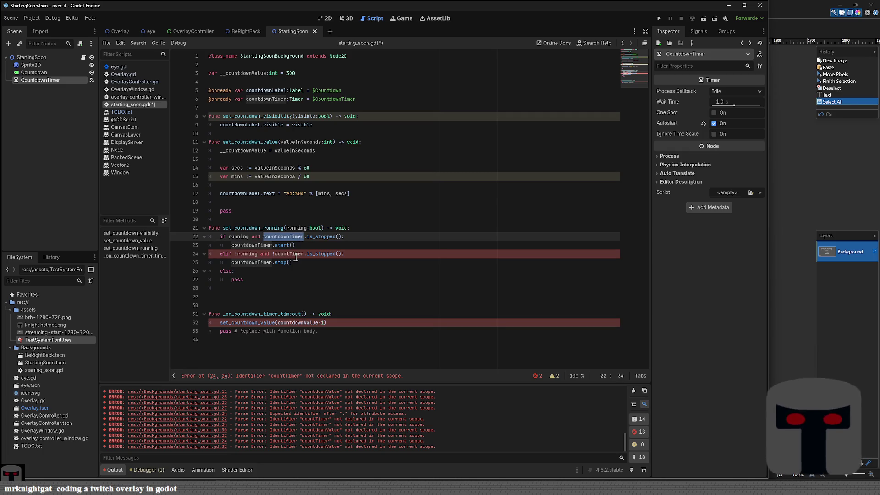
left_click(289, 253)
type("down")
key("Escape")
key("ctrl+s")
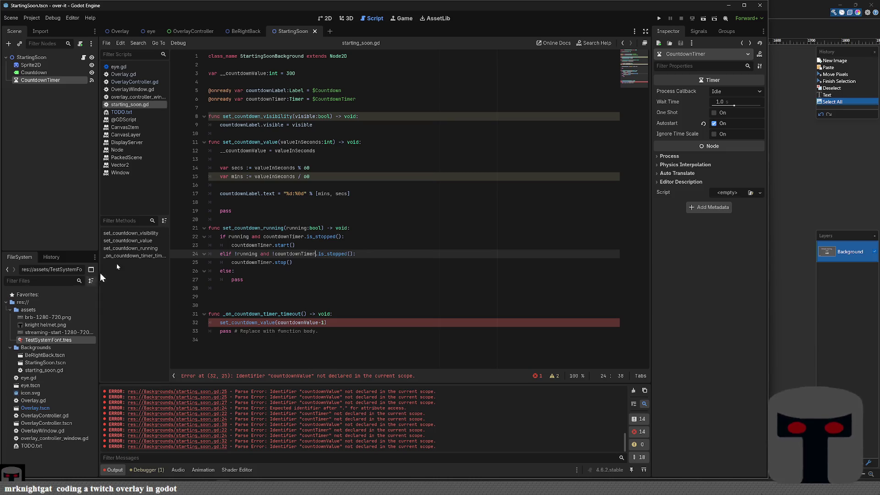
left_click(366, 100)
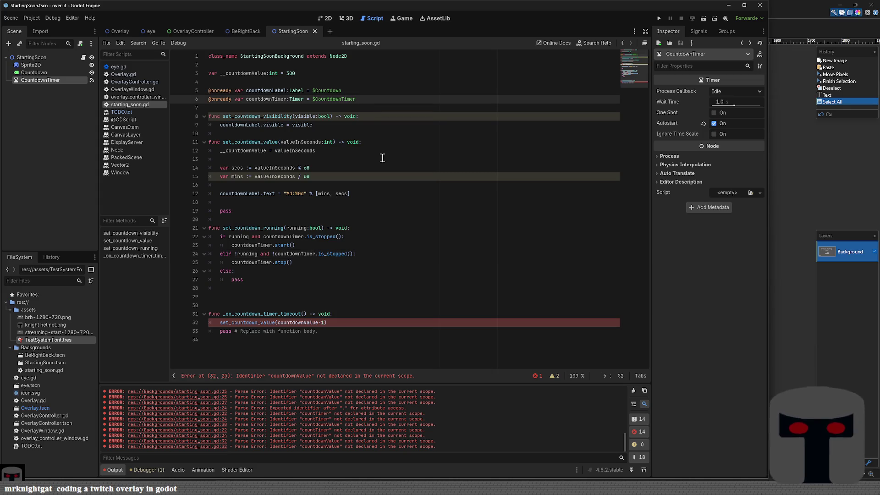
Step: Try adding a colon and new line after the __countdownValue declaration, revert it, and save
key("Up")
key("Up")
key("Up")
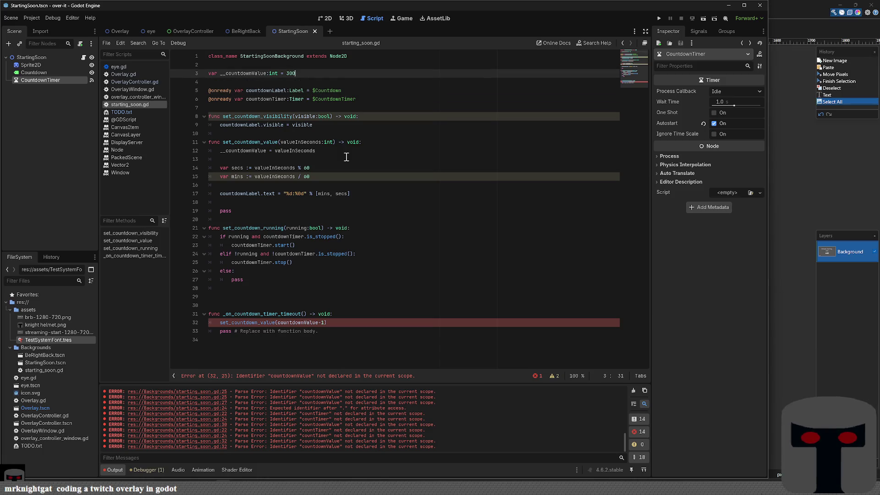
key("shift+Home")
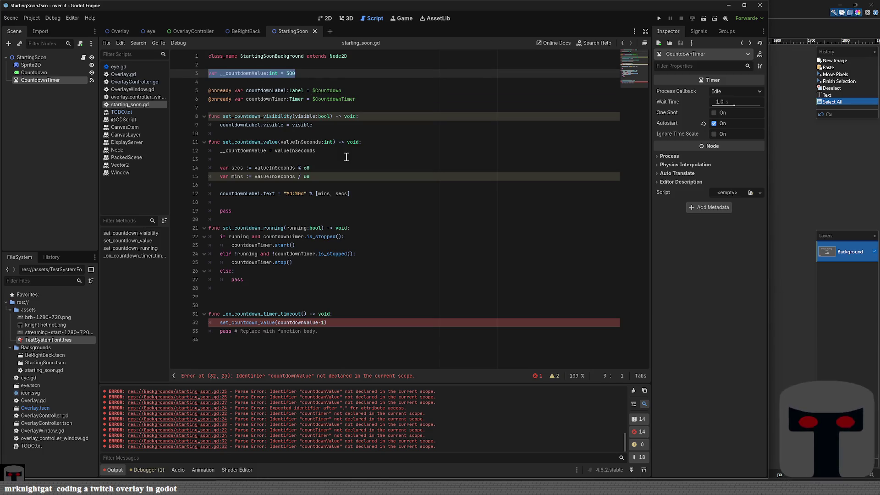
key("End")
type(":")
key("Return")
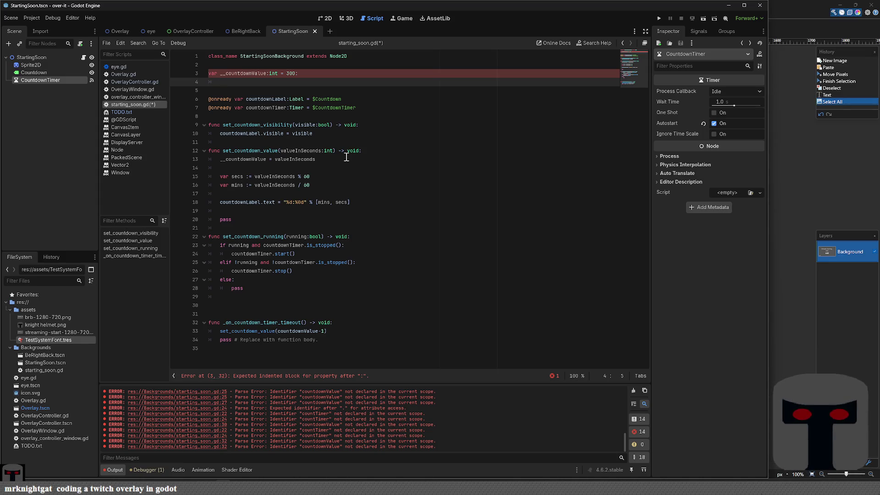
key("BackSpace")
key("BackSpace")
key("BackSpace")
key("ctrl+s")
Step: Delete the extra blank lines so only one blank line precedes _on_countdown_timer_timeout
left_click(344, 202)
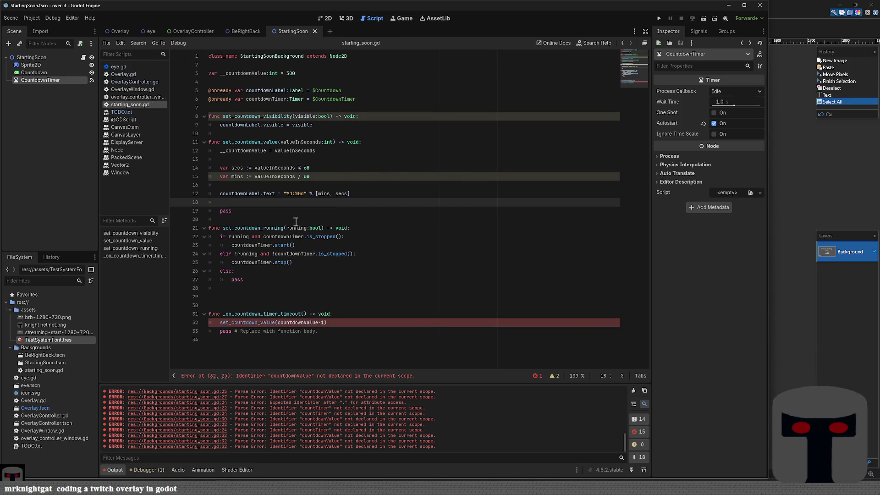
mouse_move(299, 216)
left_mouse_down()
mouse_move(220, 169)
mouse_move(203, 137)
left_mouse_up()
left_click(270, 188)
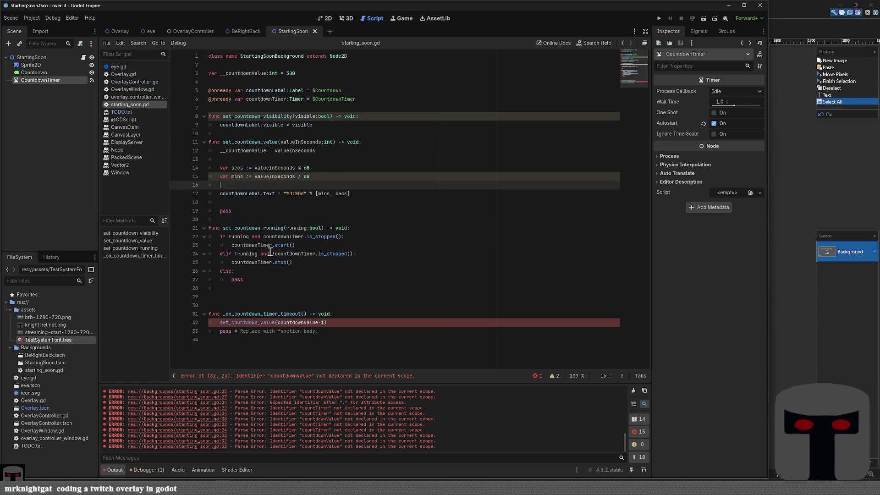
left_click(246, 298)
key("Delete")
key("Delete")
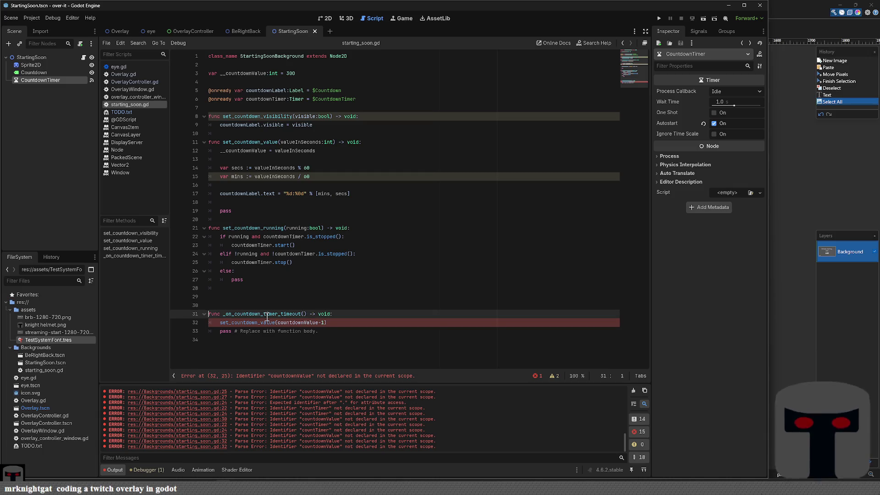
key("BackSpace")
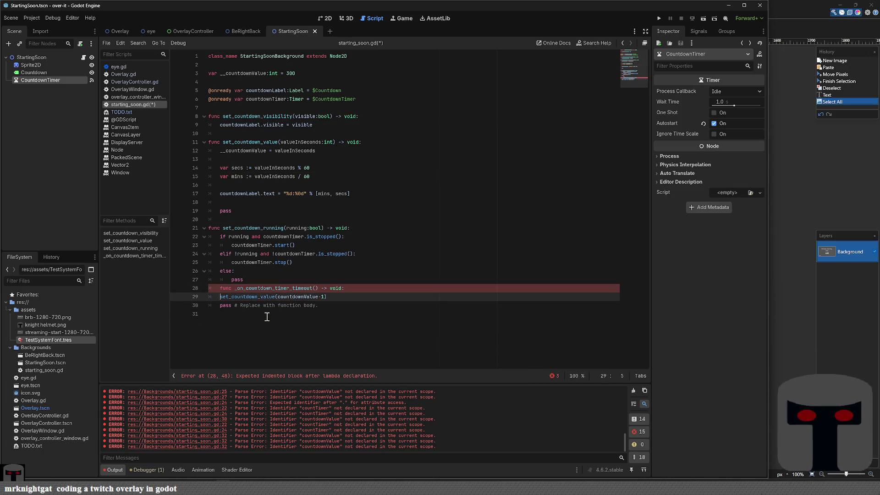
key("BackSpace")
key("Return")
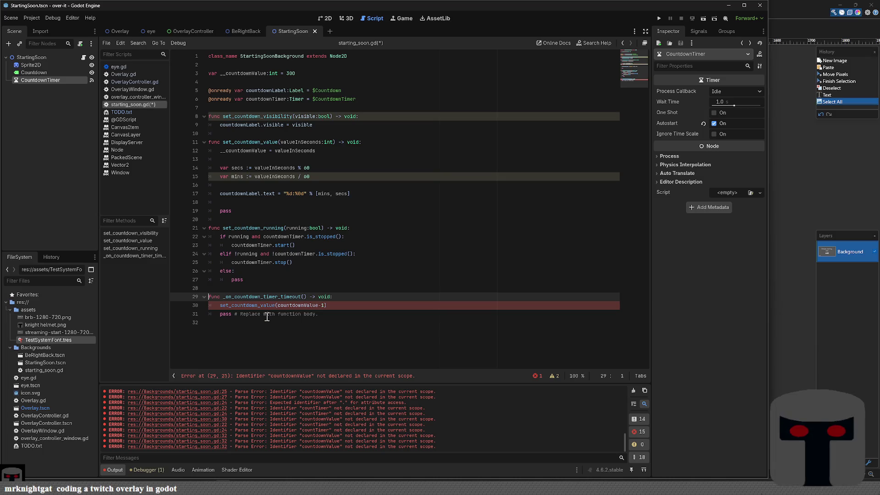
key("Down")
key("Up")
key("Up")
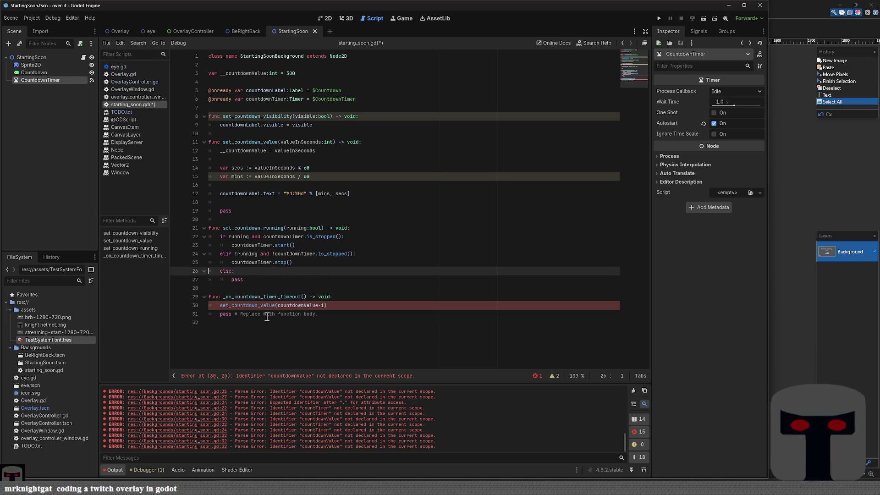
key("Down")
key("Down")
key("Down")
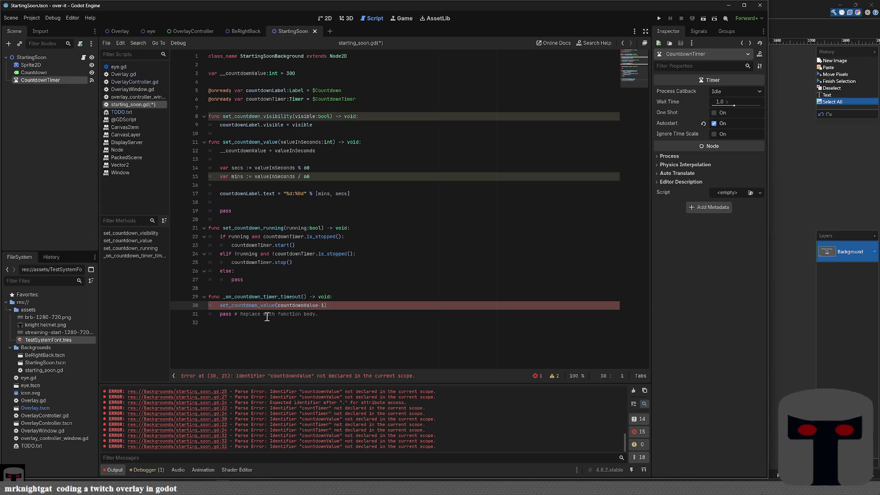
Step: Declare a countdown_running bool property with a get: block below the onready variables
left_click(418, 100)
key("Return")
key("Return")
key("Return")
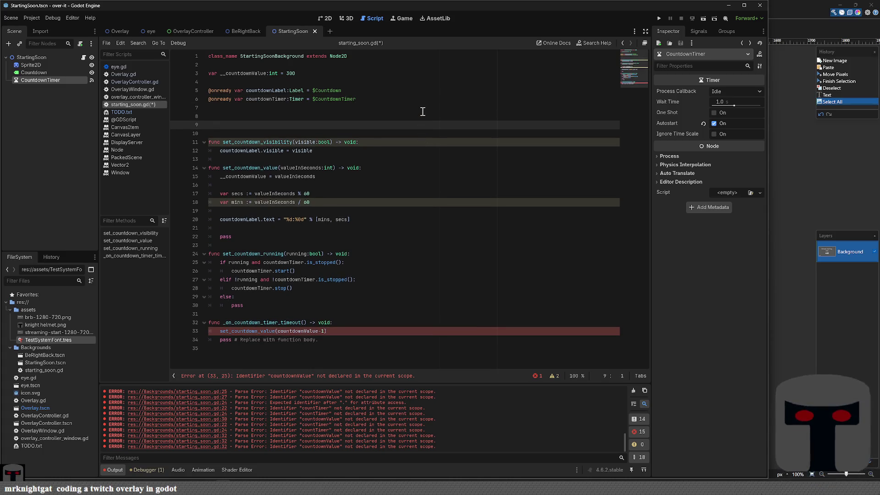
type("count")
key("BackSpace")
key("BackSpace")
key("BackSpace")
key("BackSpace")
type("var c")
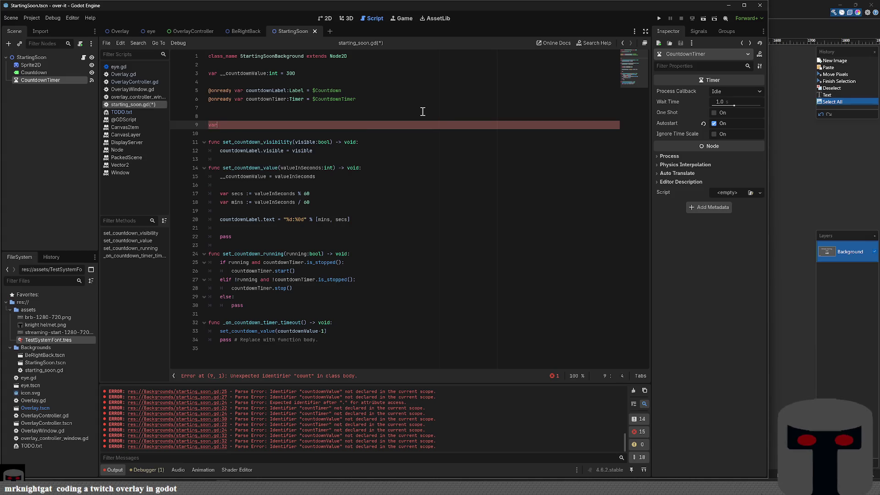
type("ountdown_running")
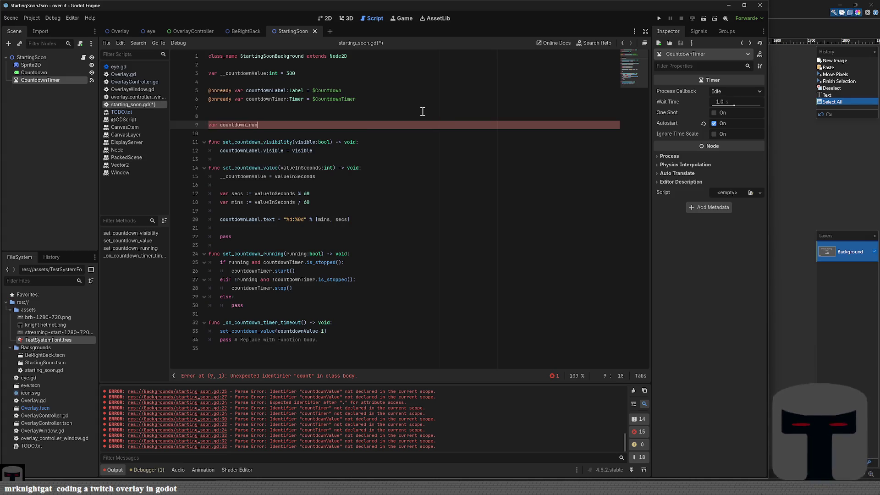
type("(ru")
key("BackSpace")
key("BackSpace")
key("BackSpace")
type(":bool:")
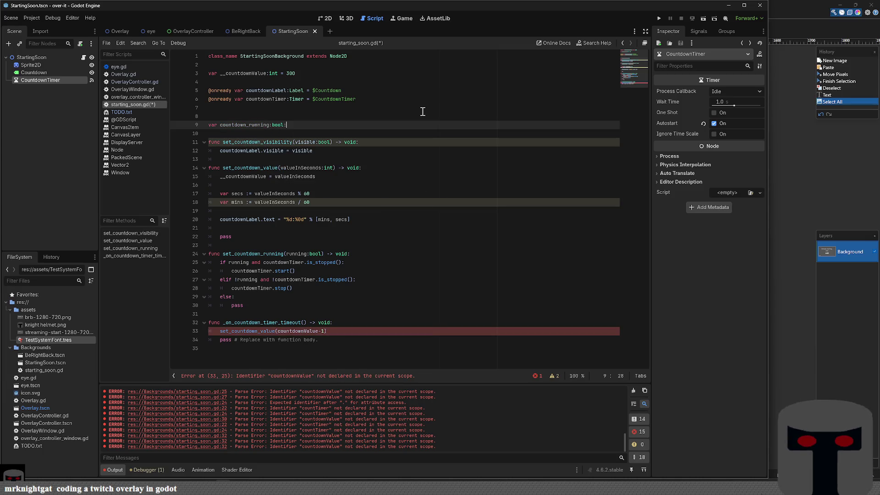
key("Return")
key("Left")
key("Left")
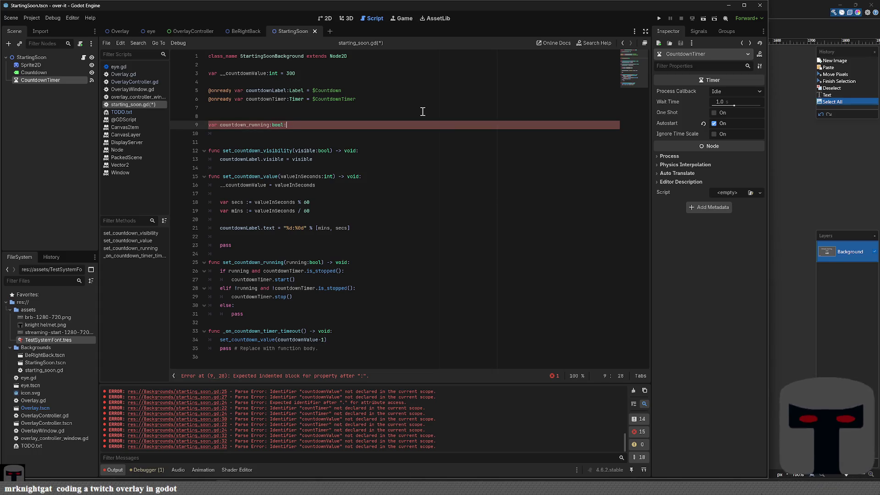
key("BackSpace")
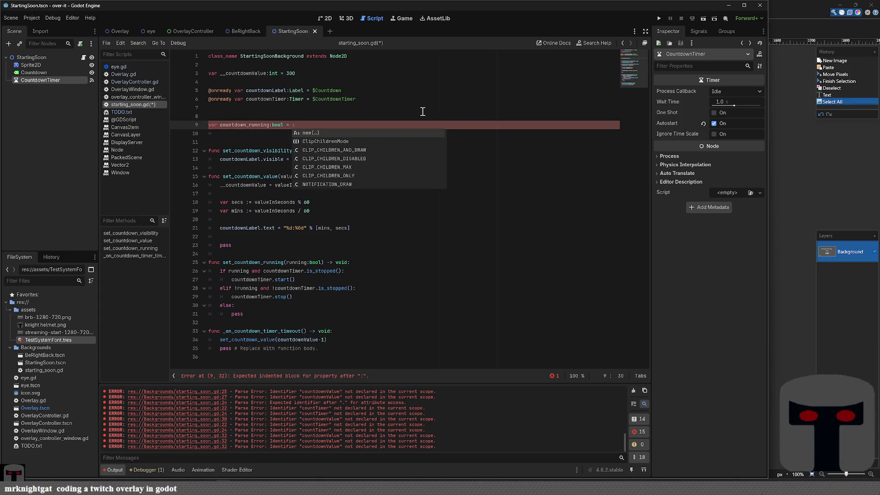
type("true")
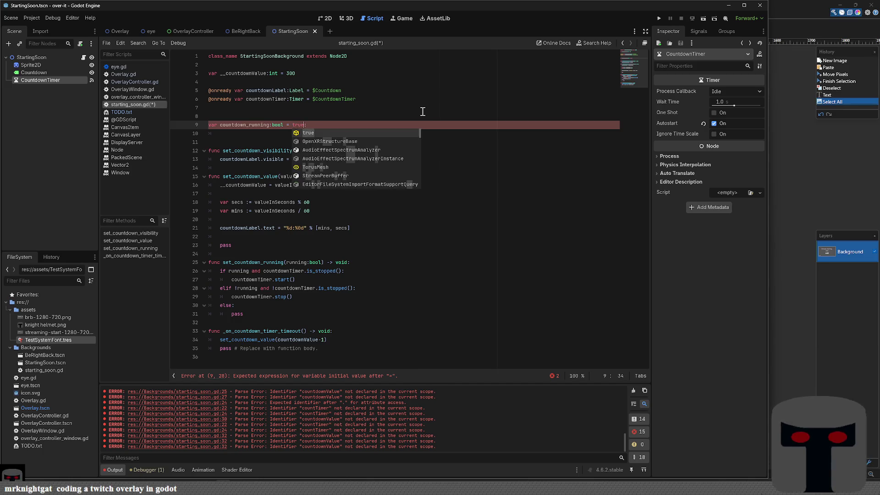
key("Down")
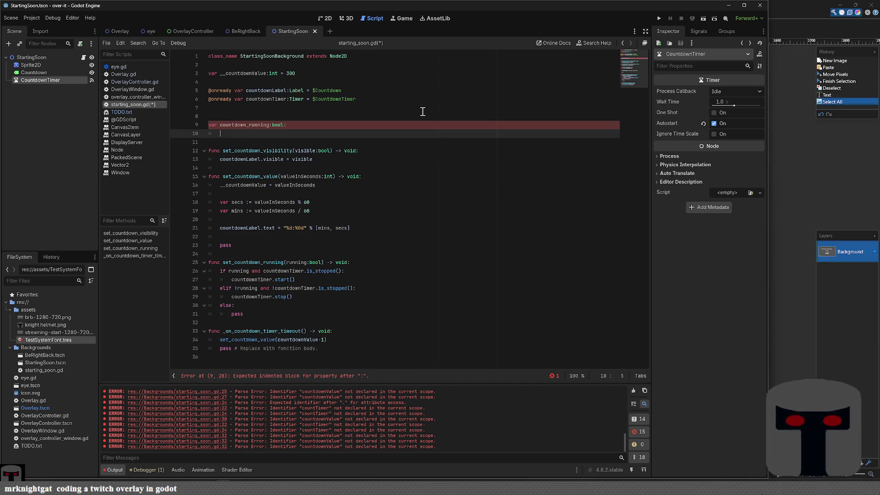
type("et:")
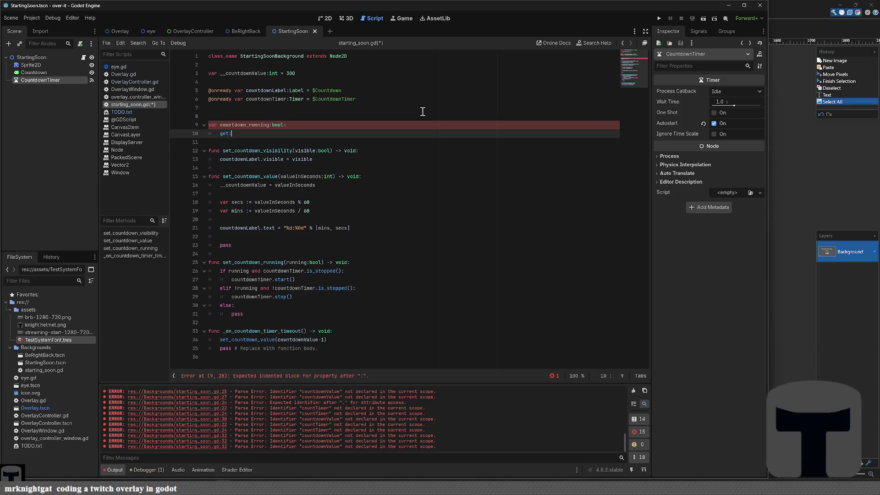
Step: Make the countdown_running getter return !countdownTimer.is_stopped() and save
key("Return")
type("count")
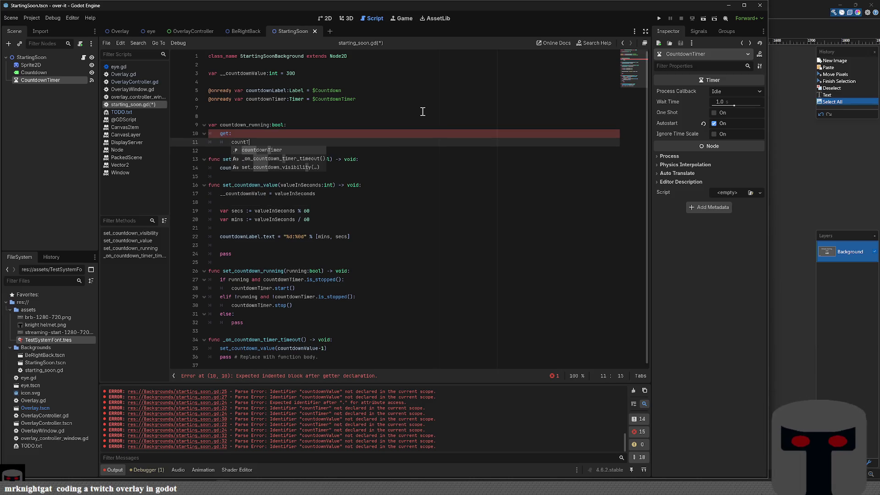
key("Return")
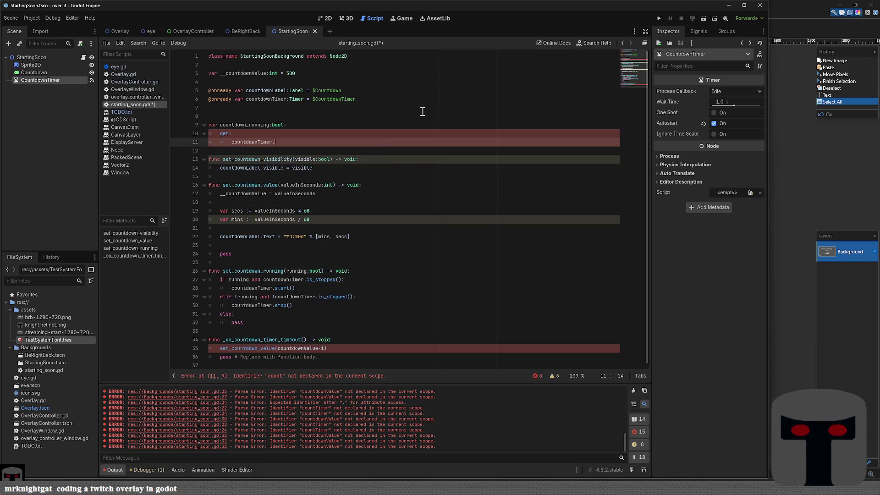
type(".")
key("Down")
key("Down")
key("Down")
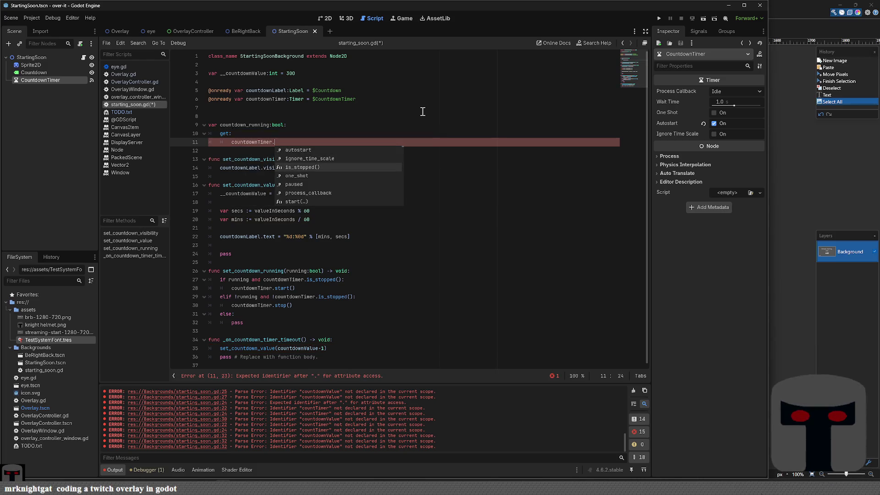
key("Up")
key("Up")
key("Return")
key("Home")
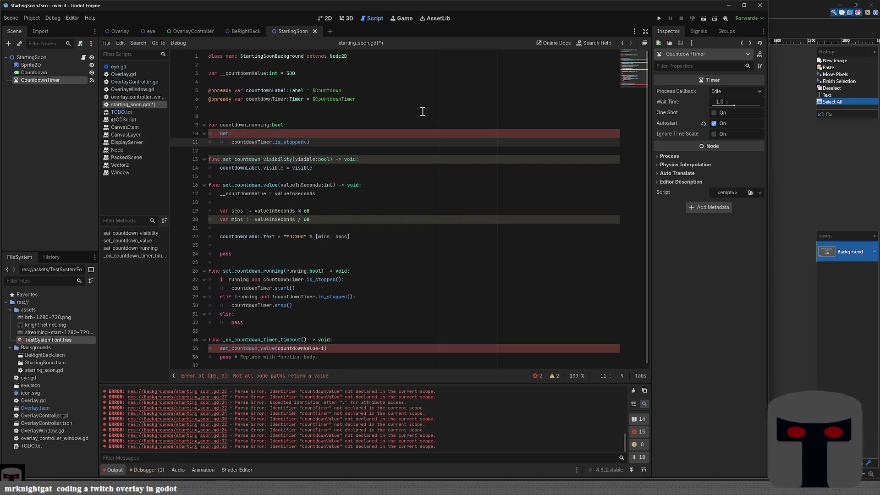
type("return ")
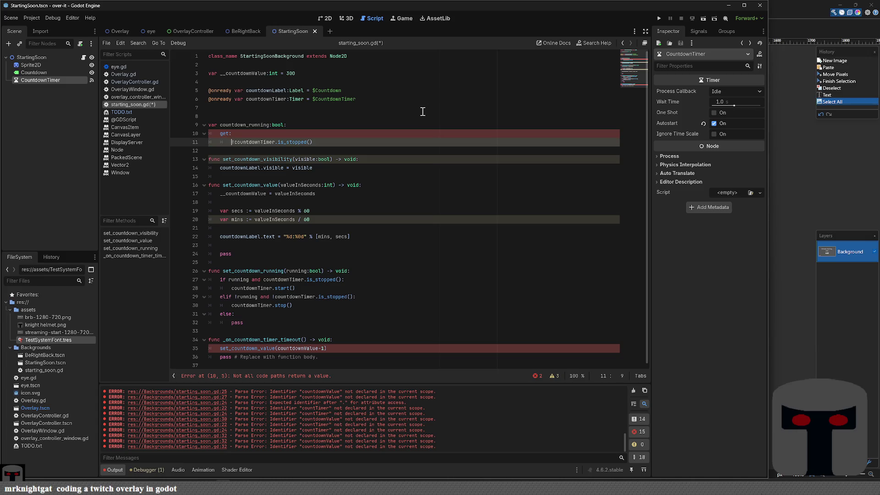
type("!")
key("ctrl+s")
key("Up")
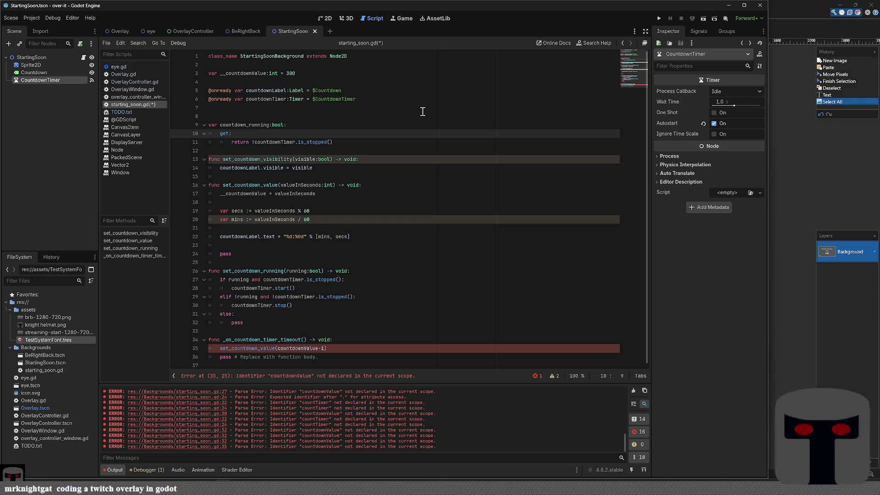
key("Up")
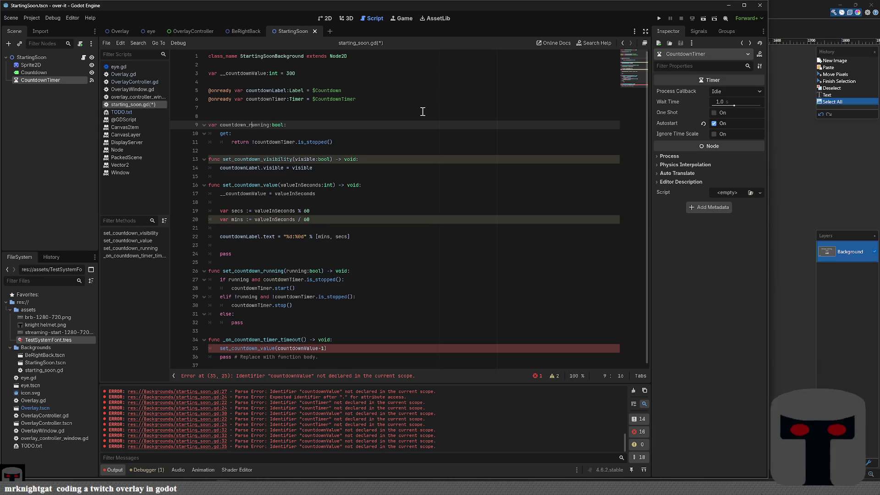
key("Down")
key("Down")
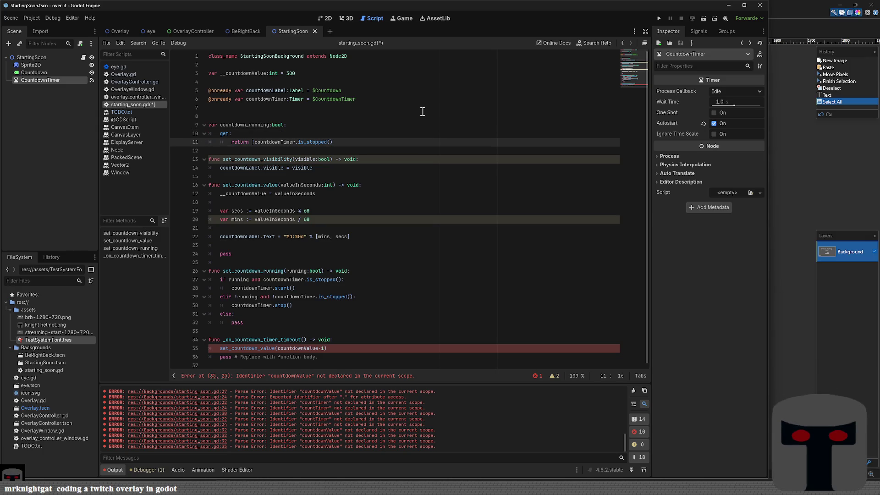
key("End")
key("Return")
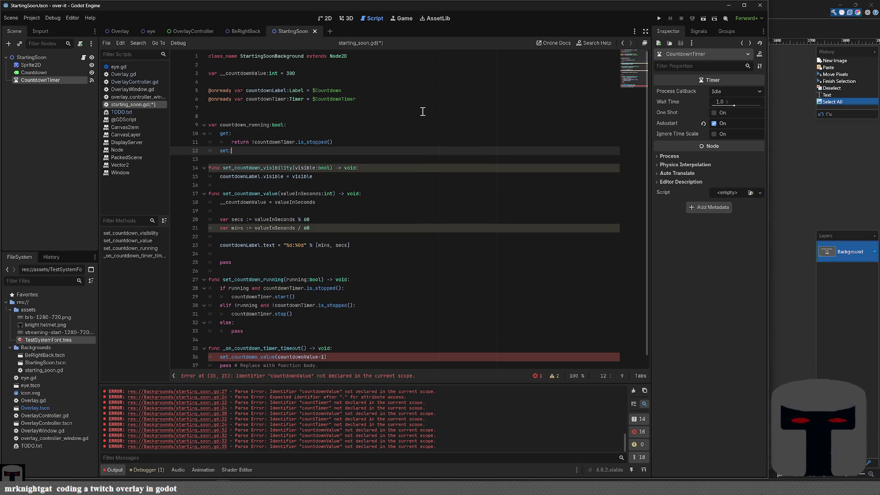
key("ctrl+s")
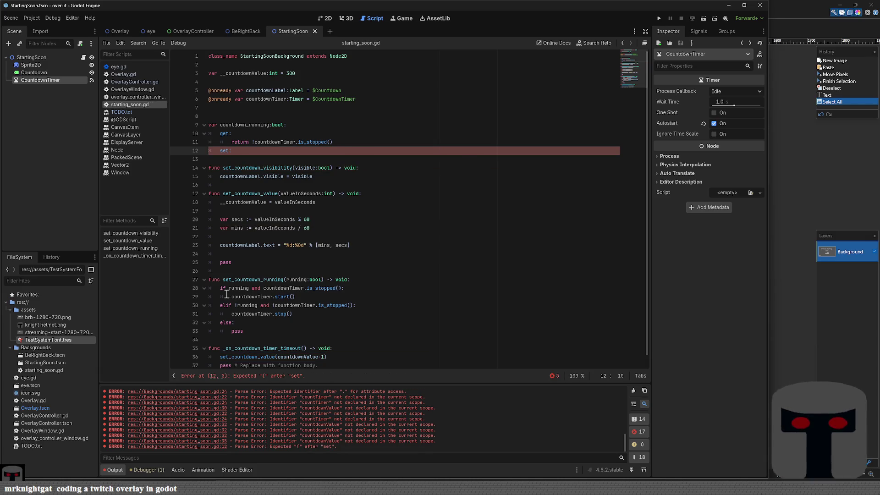
Step: Paste the 'if running' timer-start block into the setter, changing running to val
left_click(222, 290)
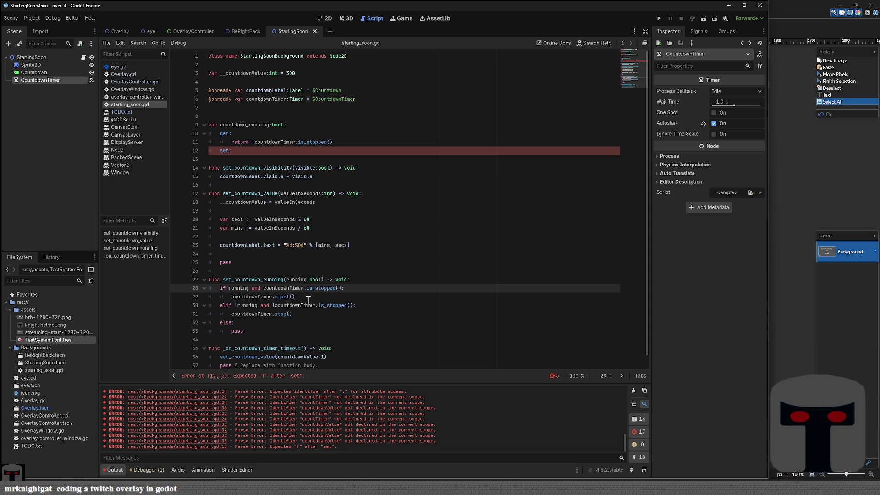
left_click(310, 298, "shift")
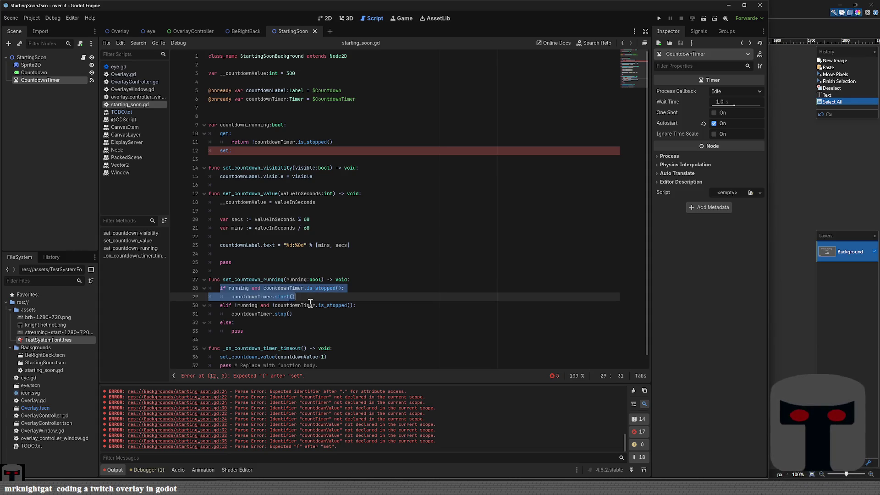
left_click(259, 160)
type("if running and countdownTimer.is_stopped(): \t\tcountdownTimer.start()")
key("Up")
key("Up")
key("Left")
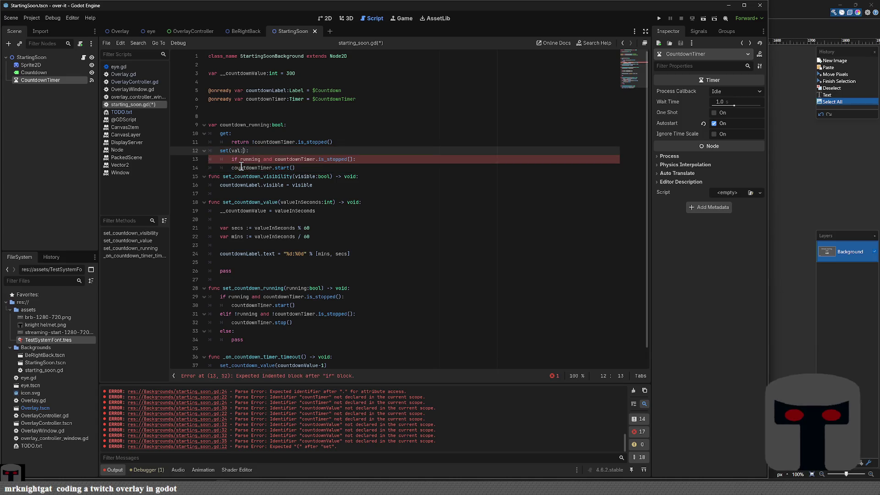
key("ctrl+s")
key("Down")
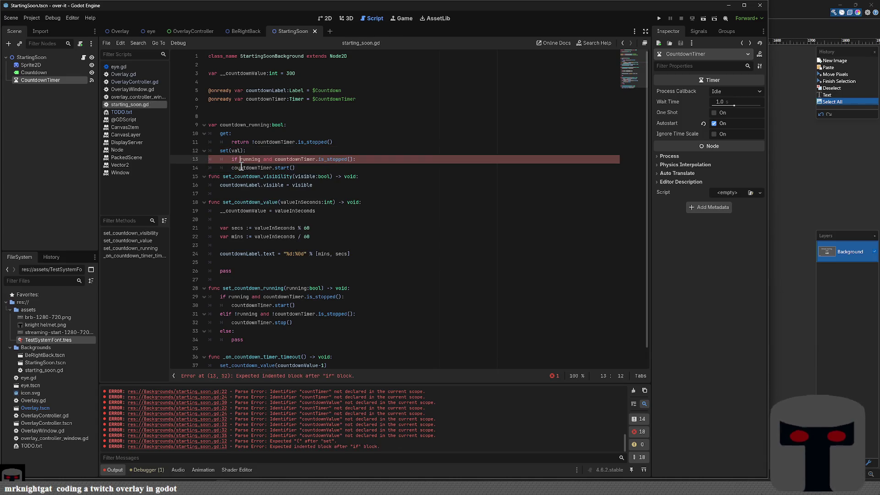
key("shift+Right")
key("shift+Right")
key("shift+Right")
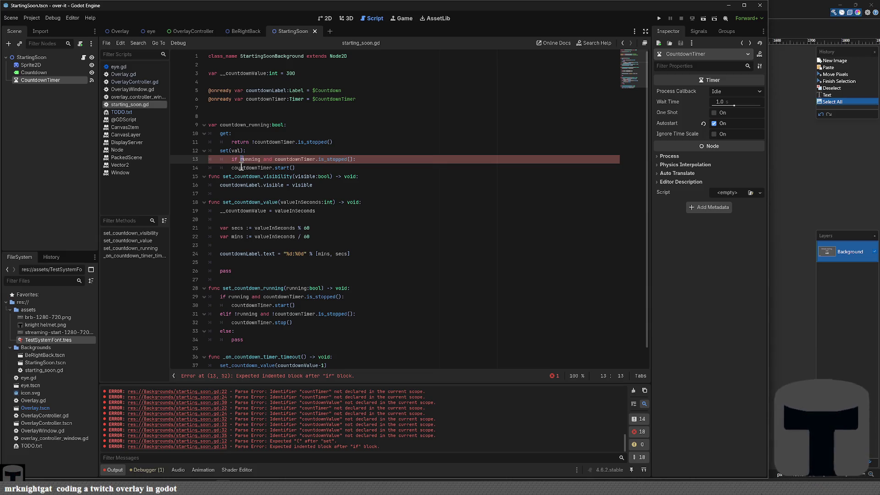
type("val")
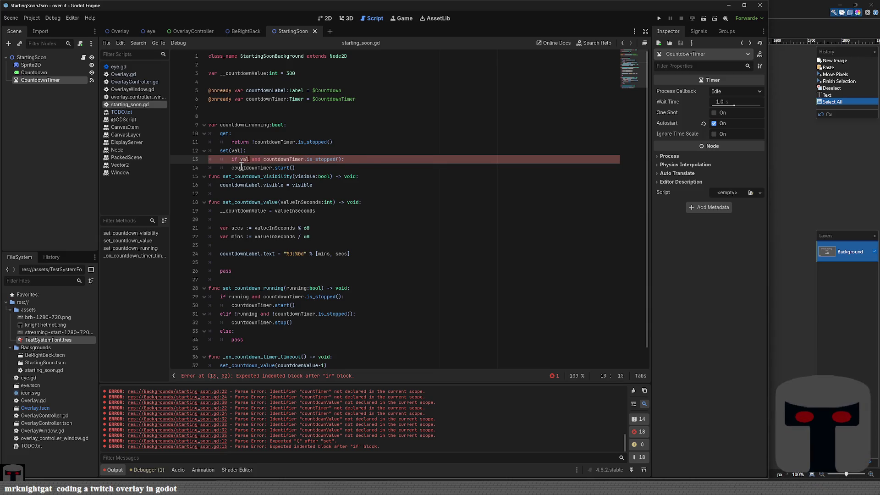
key("Down")
key("Return")
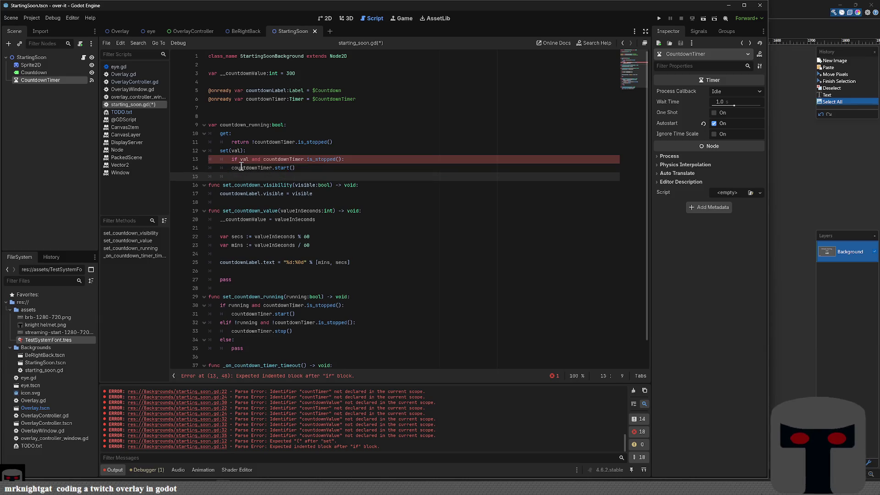
key("Up")
key("Tab")
key("Down")
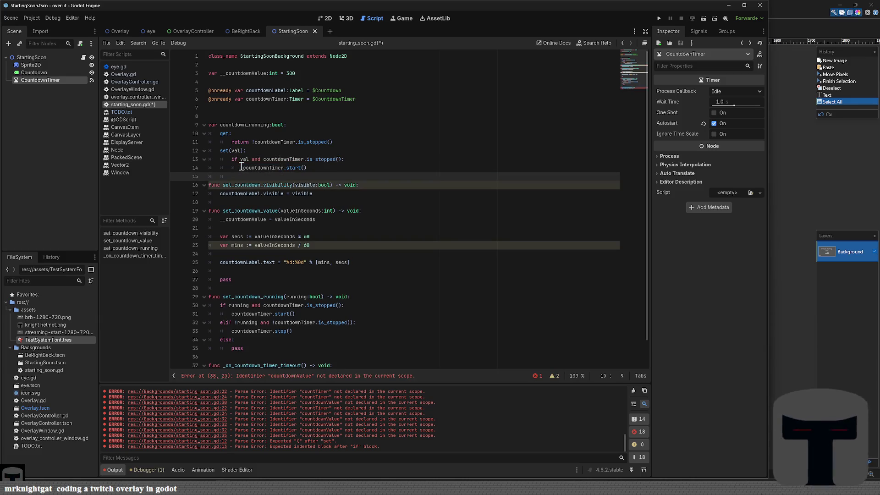
Step: Move the elif and else branches from set_countdown_running into the setter and fix their indentation
left_click(219, 323)
left_click(249, 348, "shift")
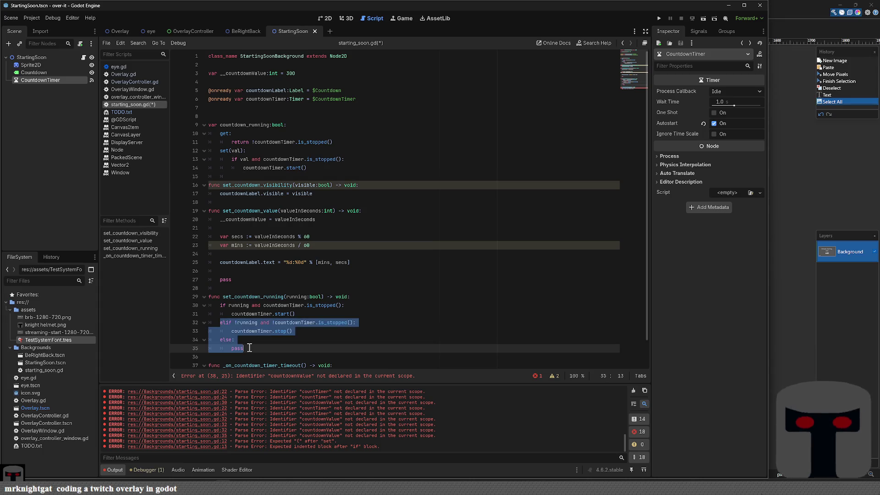
key("BackSpace")
left_click(319, 174)
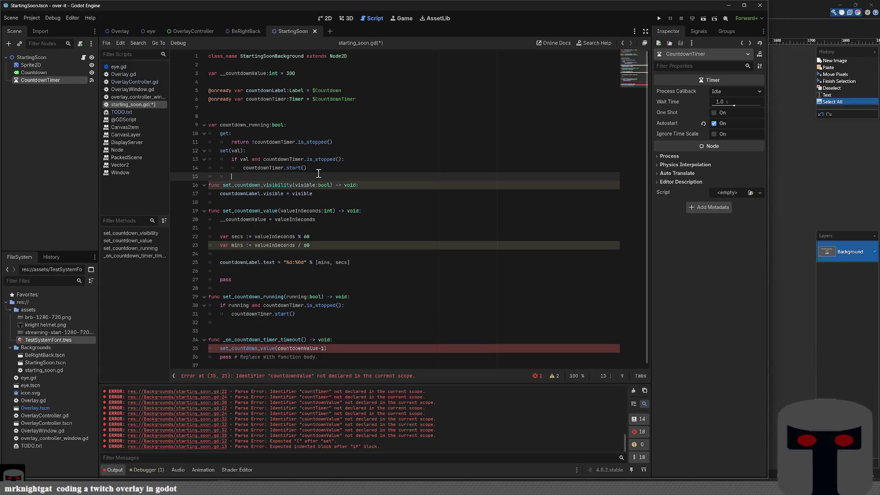
type("elif !running and !countdownTimer.is_stopped(): \t\tcountdownTimer.stop() \telse: \t\tpass")
key("Up")
key("Up")
key("Up")
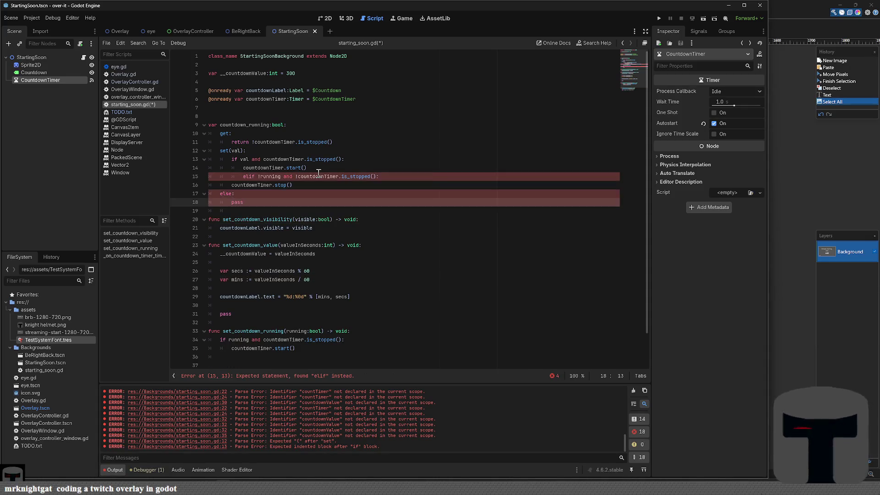
key("Down")
key("shift+Tab")
key("Down")
key("Down")
key("Tab")
key("Down")
key("Tab")
key("ctrl+s")
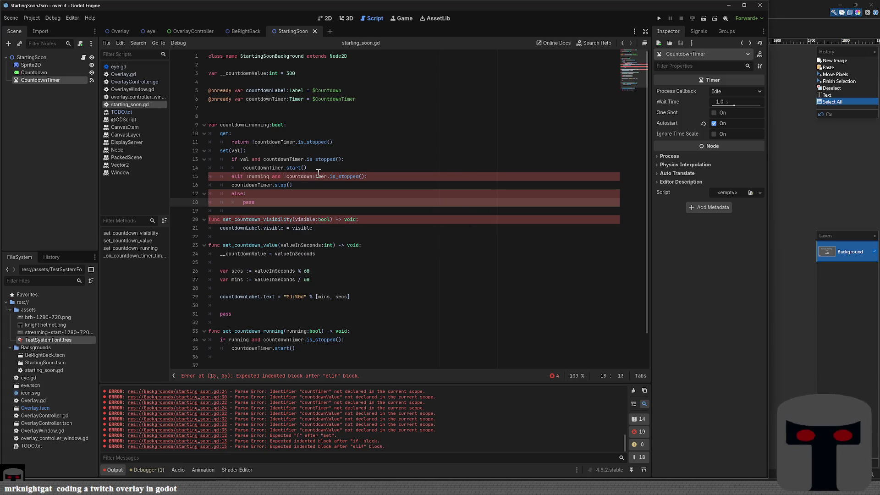
Step: Indent the stop call, retype the elif line, and use val in its condition, then save
key("Up")
key("Up")
key("Tab")
key("Up")
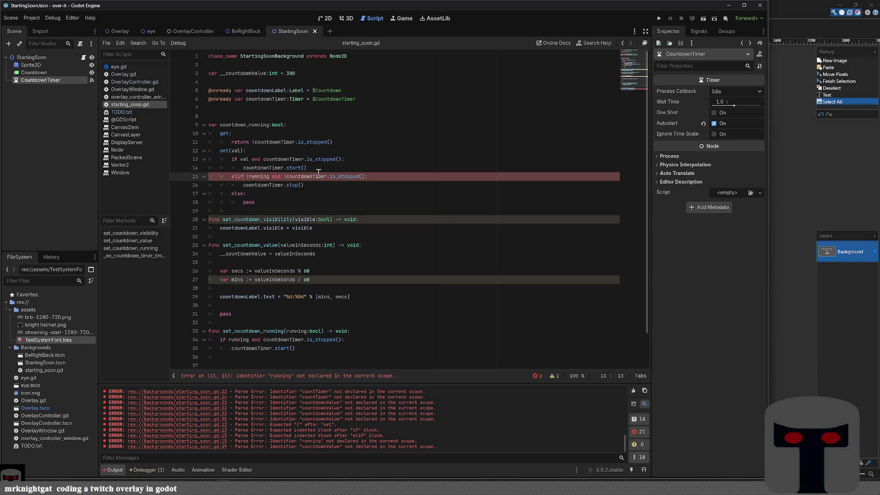
key("BackSpace")
key("BackSpace")
key("BackSpace")
key("Tab")
key("Tab")
type("e;l")
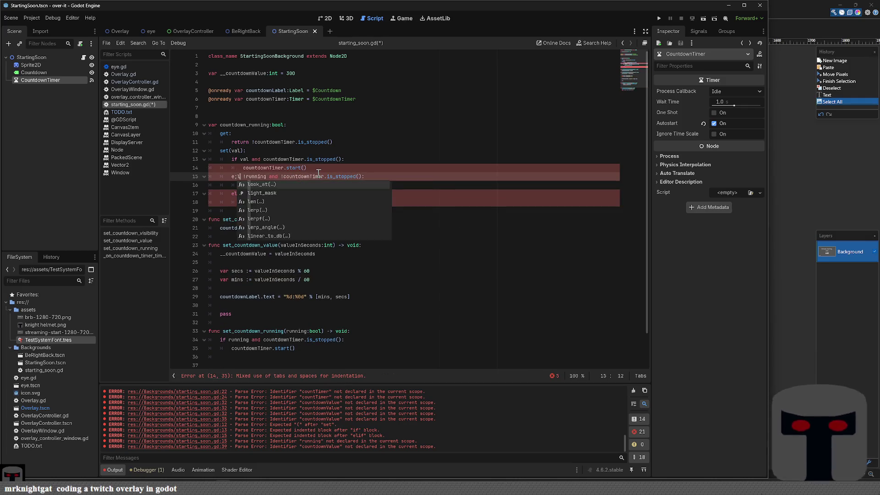
key("BackSpace")
key("BackSpace")
type("lif")
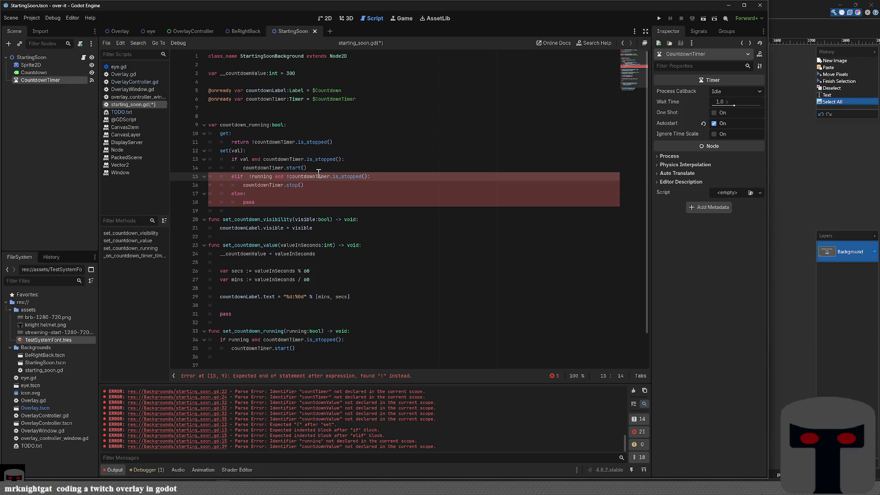
key("BackSpace")
key("ctrl+s")
key("Right")
key("shift+Right")
key("shift+Right")
key("shift+Right")
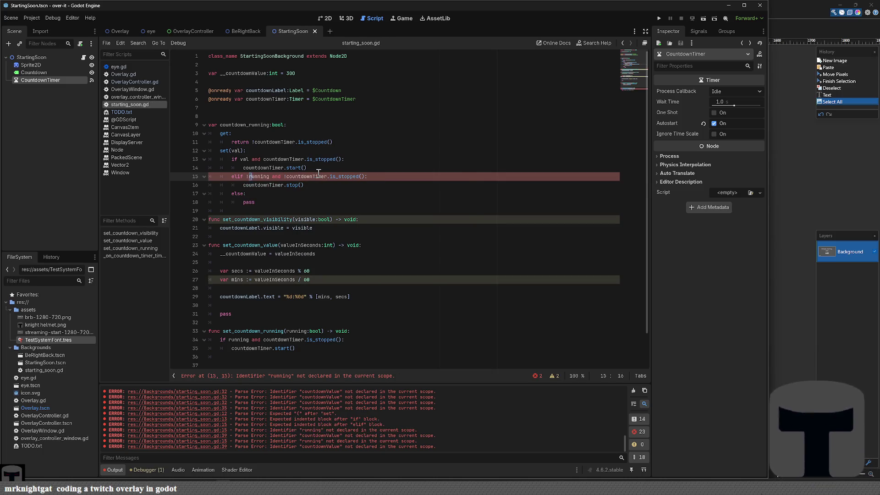
type("val")
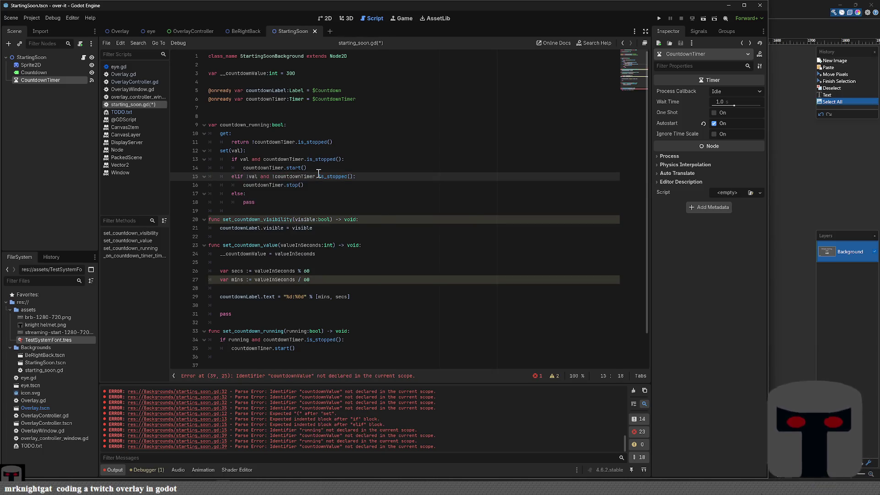
key("ctrl+s")
left_click(258, 307)
Step: Delete the obsolete set_countdown_running function and retype the handler call's closing parenthesis, then save
left_click(323, 350)
left_click(323, 351)
key("Down")
key("Down")
key("Down")
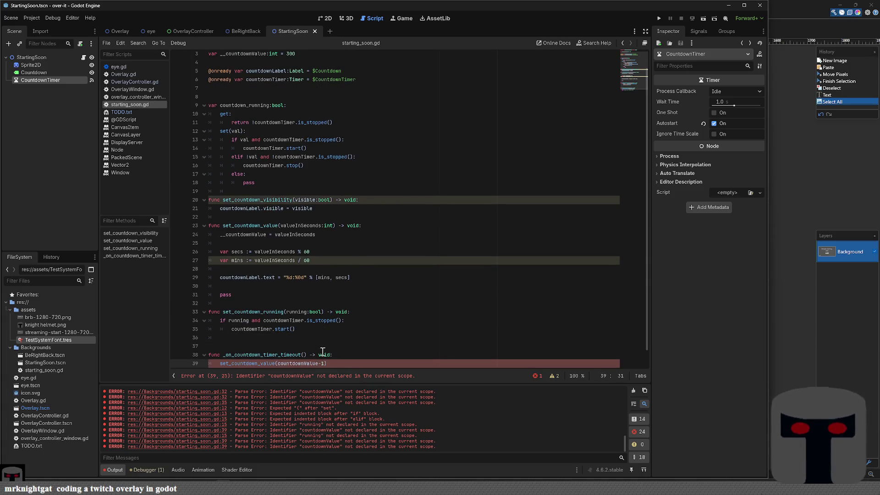
key("Up")
key("Up")
key("Up")
key("shift+Up")
key("shift+Up")
key("shift+Up")
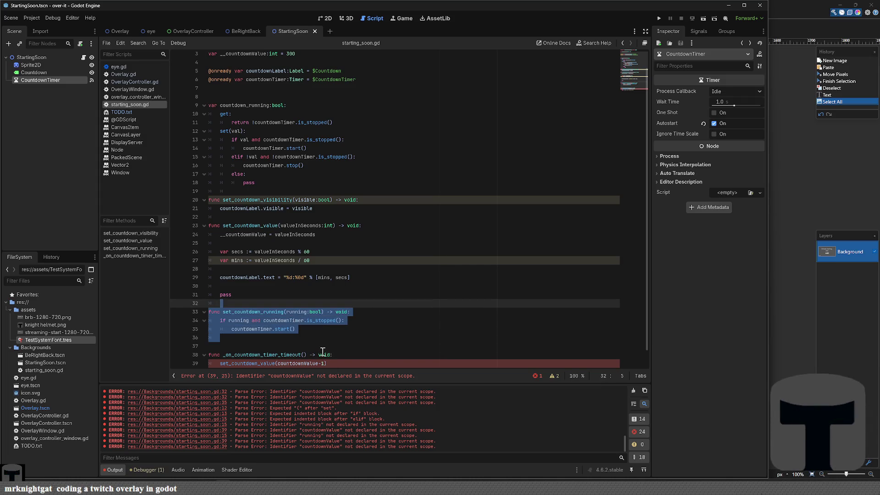
key("BackSpace")
key("BackSpace")
key("BackSpace")
key("Delete")
key("Down")
key("Down")
key("End")
key("BackSpace")
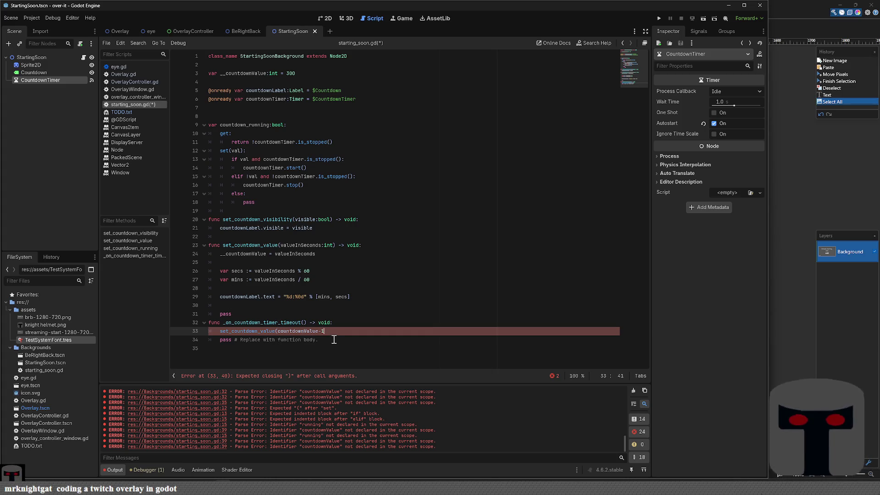
type(")")
key("ctrl+s")
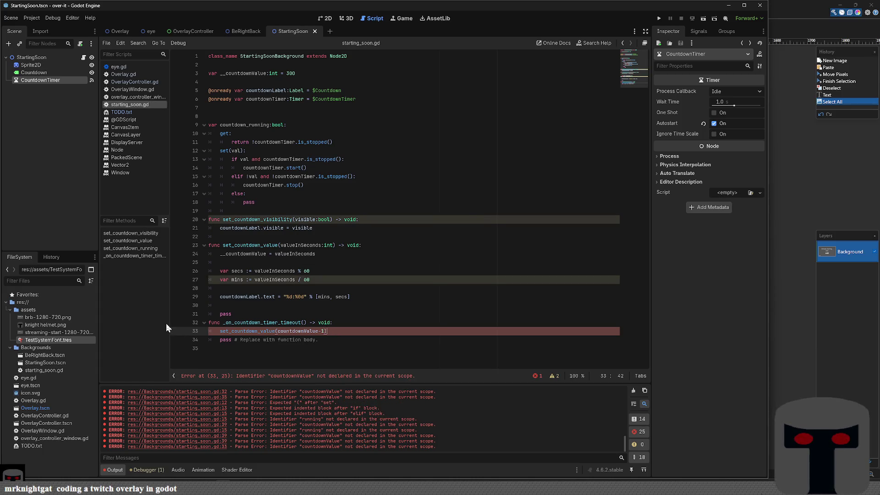
Step: Remove the placeholder pass line and change countdownValue to __countdownValue on line 33
left_click(343, 341)
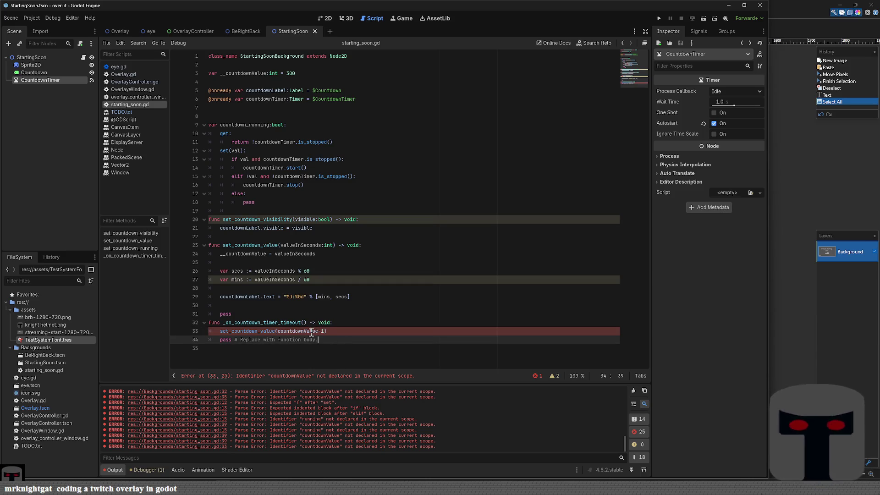
mouse_move(251, 332)
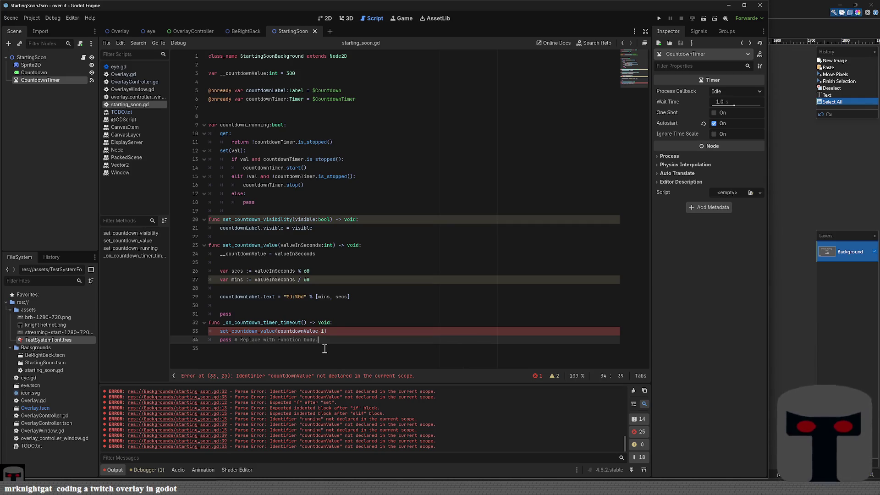
key("shift+Home")
type("elif !running and !countdownTimer.is_stopped(): \t\tcountdownTimer.stop() \telse: \t\tpass")
key("ctrl+z")
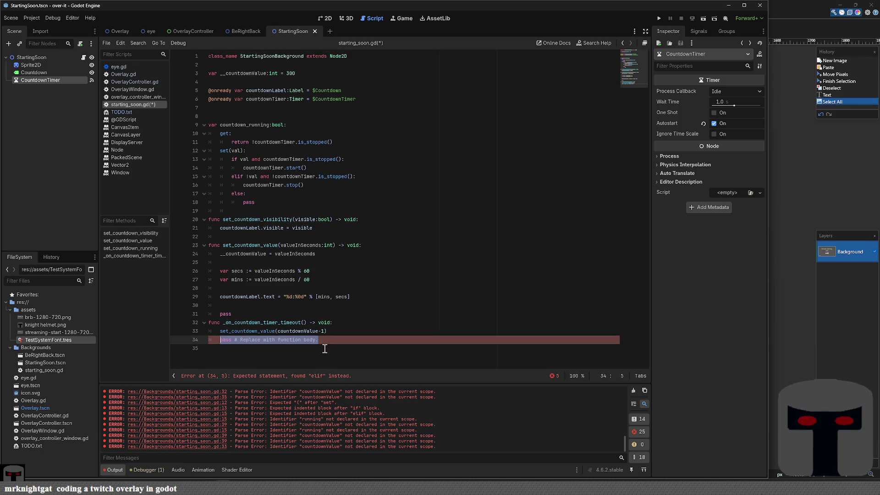
key("BackSpace")
key("BackSpace")
key("BackSpace")
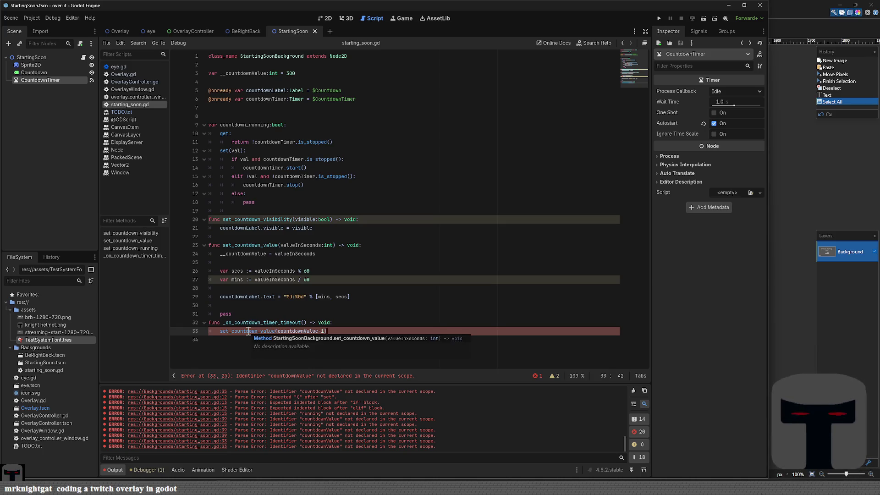
double_click(291, 333)
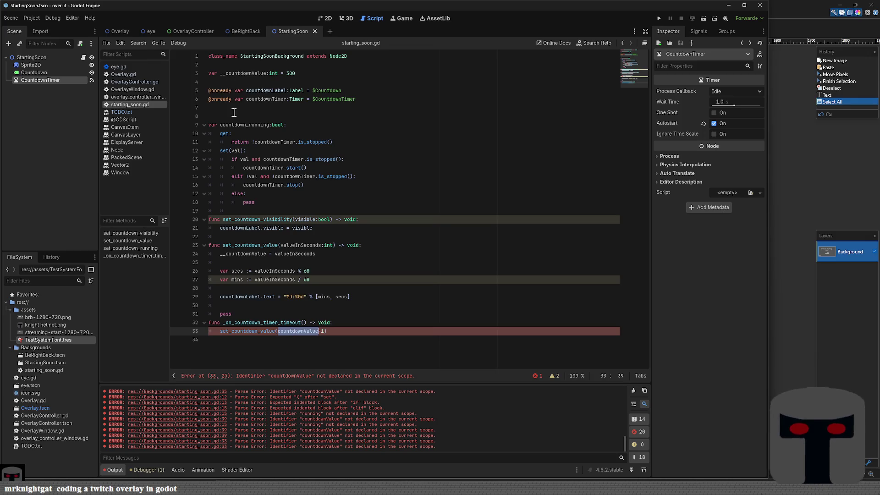
key("Left")
type("__")
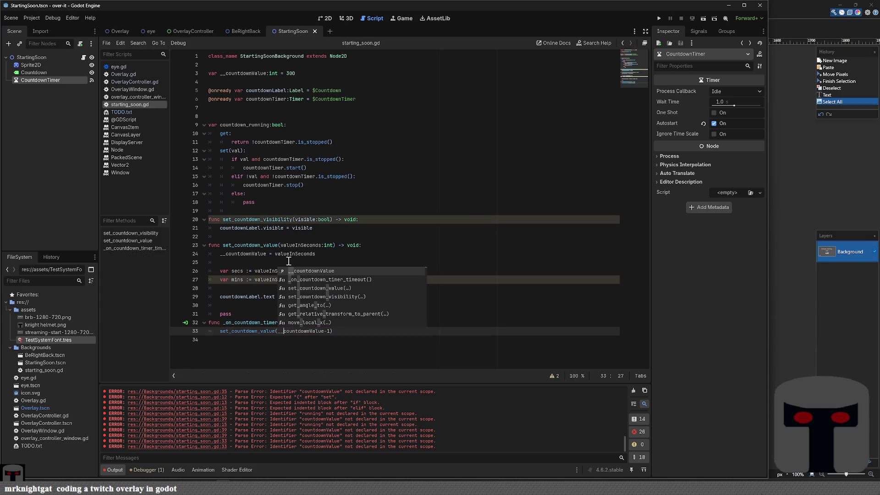
left_click(431, 238)
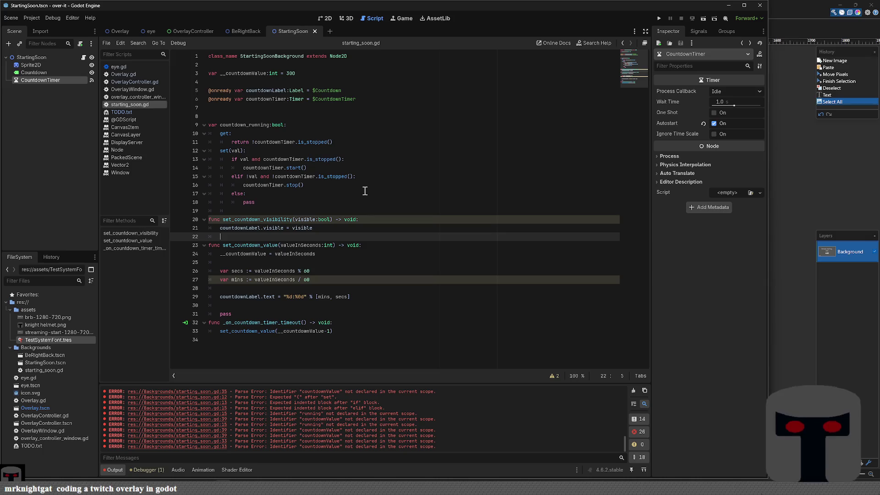
Step: Set StartingSoon.tscn as the main scene, run it with F5 to watch the countdown, then close the game
right_click(35, 58)
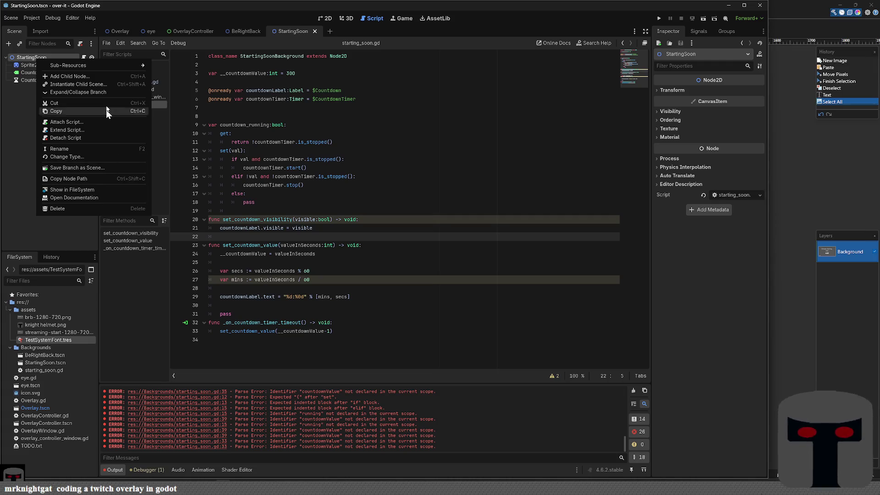
left_click(24, 207)
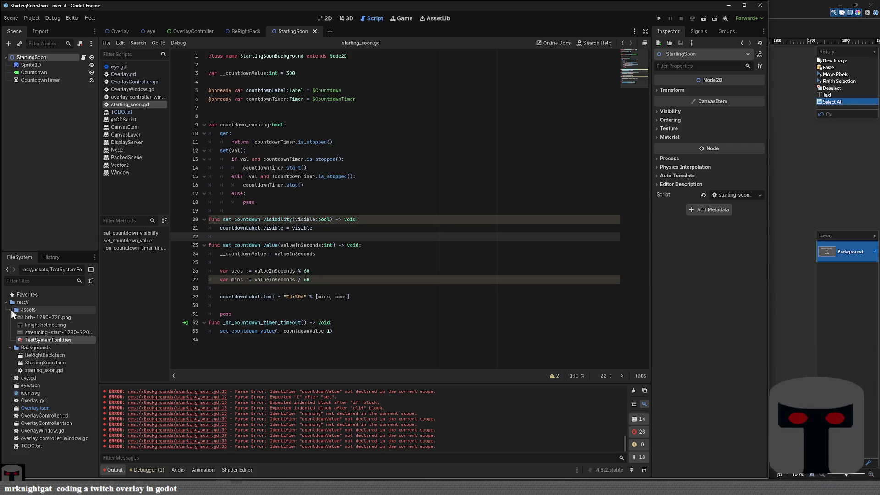
right_click(49, 362)
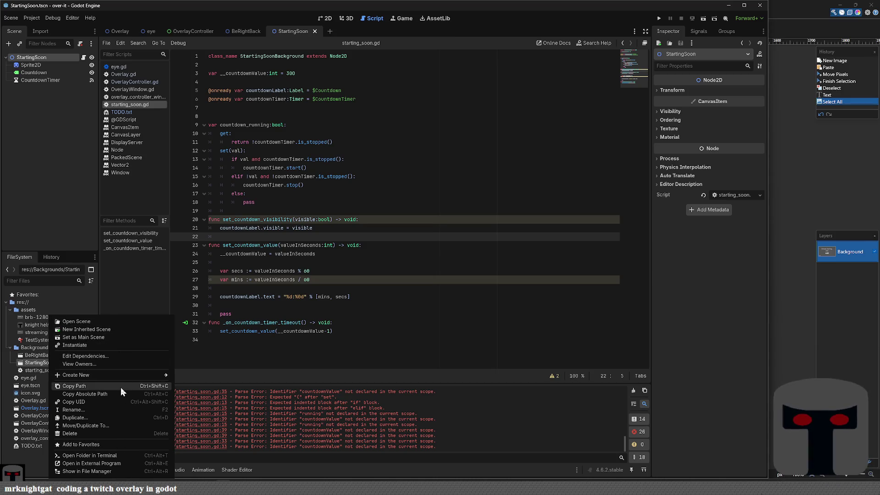
left_click(114, 340)
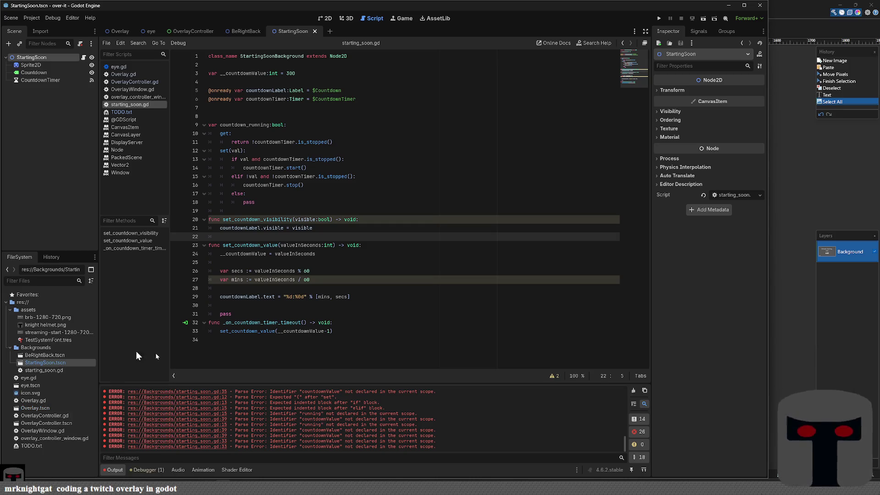
key("F5")
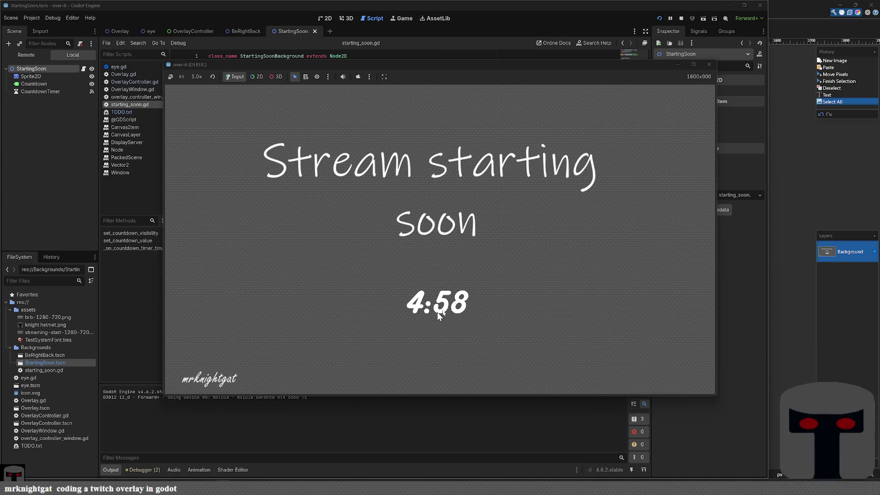
left_click(709, 64)
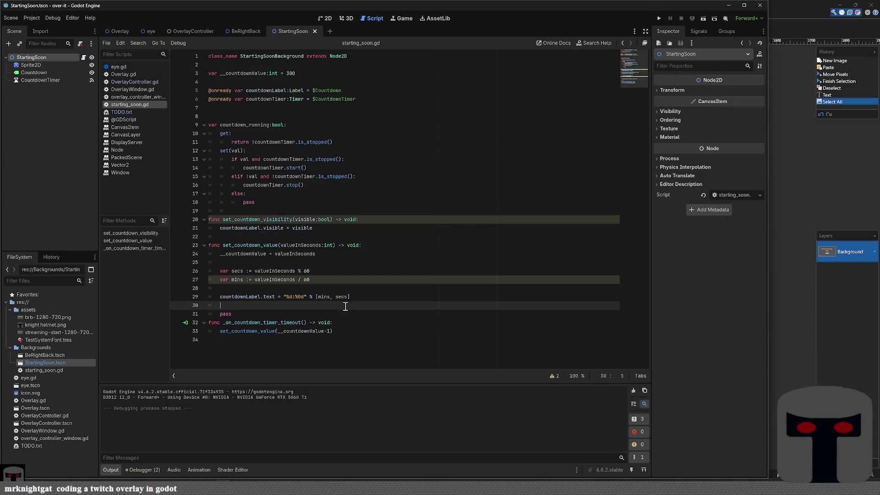
Step: Below line 33, try a set_countdown_value call, then replace it with an 'if __countdownValue == 258:' check
left_click(362, 330)
key("Return")
key("Return")
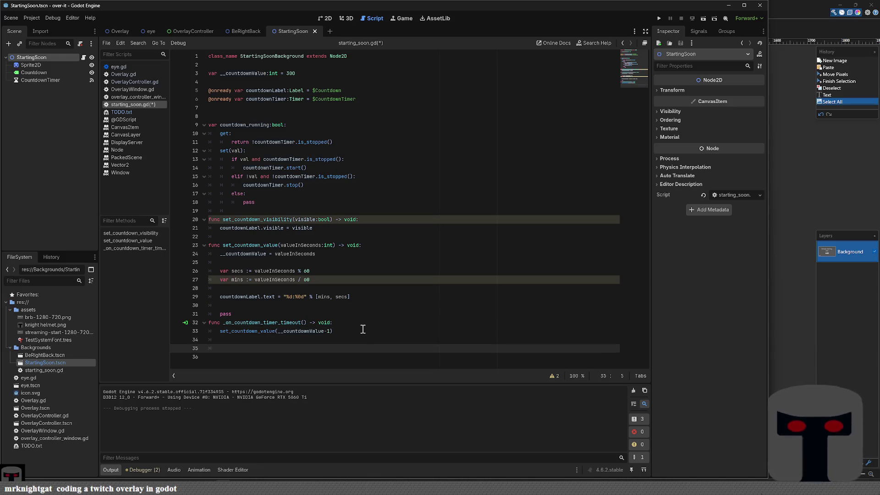
type("et_count")
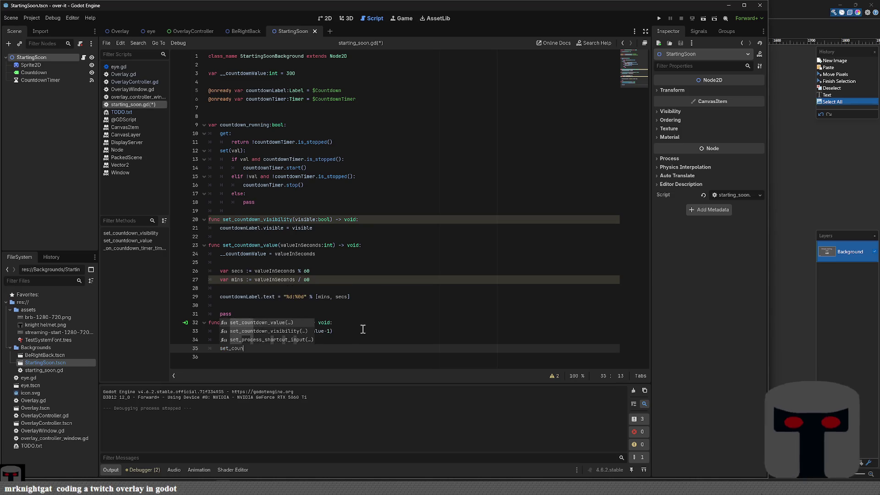
key("Return")
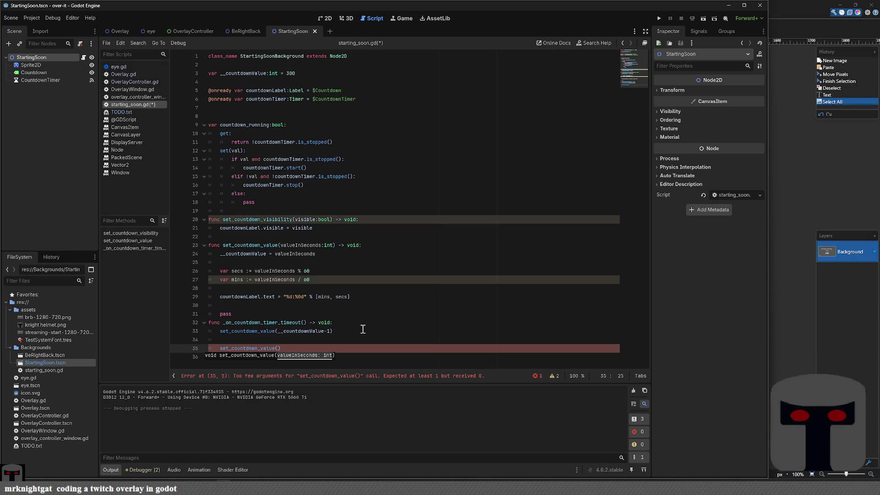
type("count")
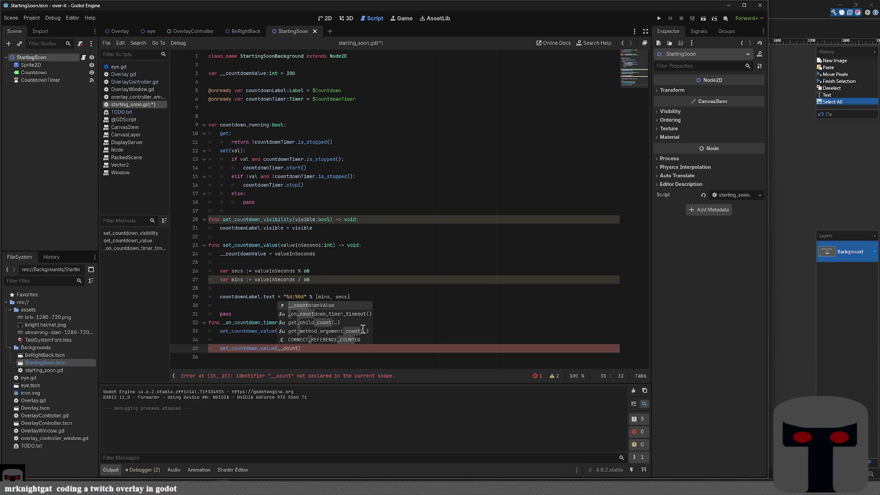
key("Escape")
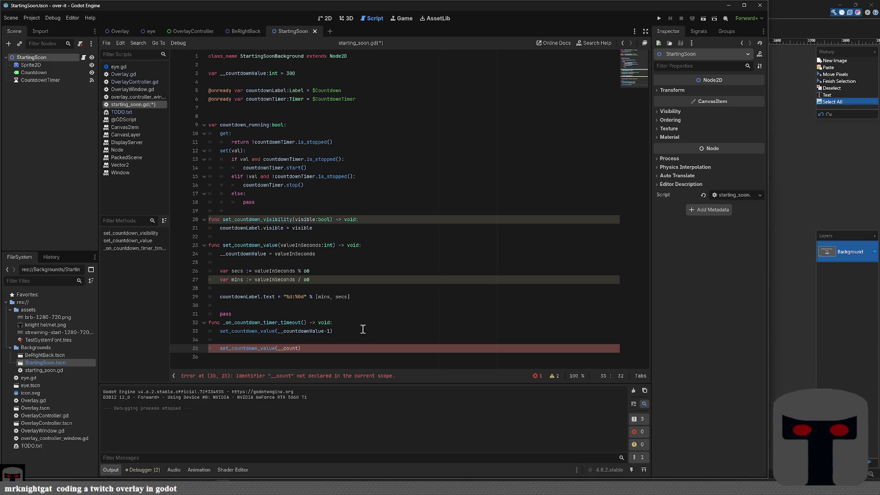
key("shift+Home")
key("BackSpace")
type("if __countdownV")
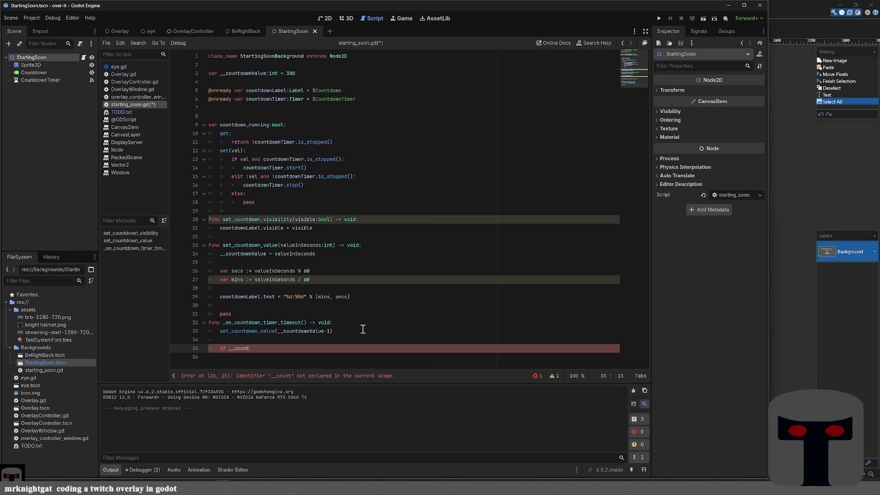
type("alue")
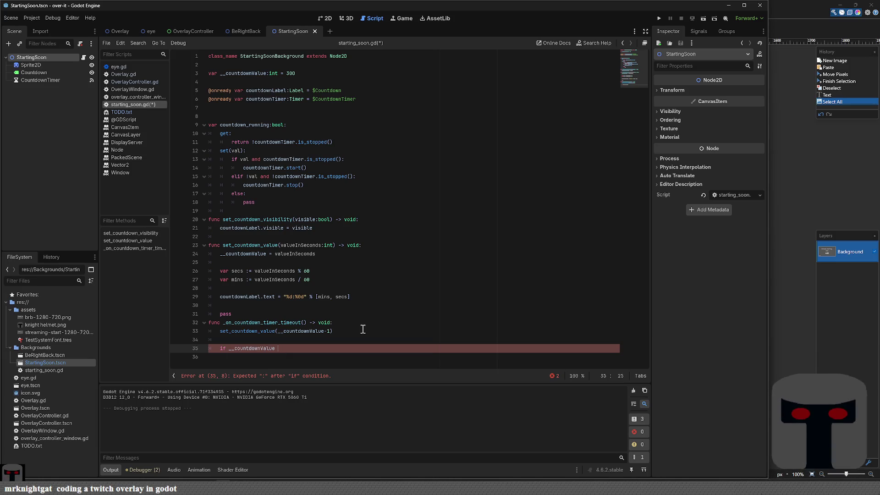
type("== ")
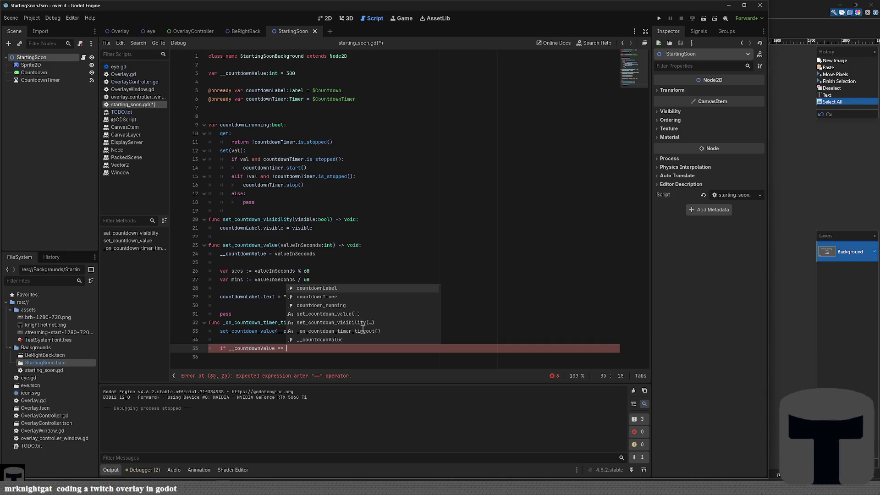
type("2")
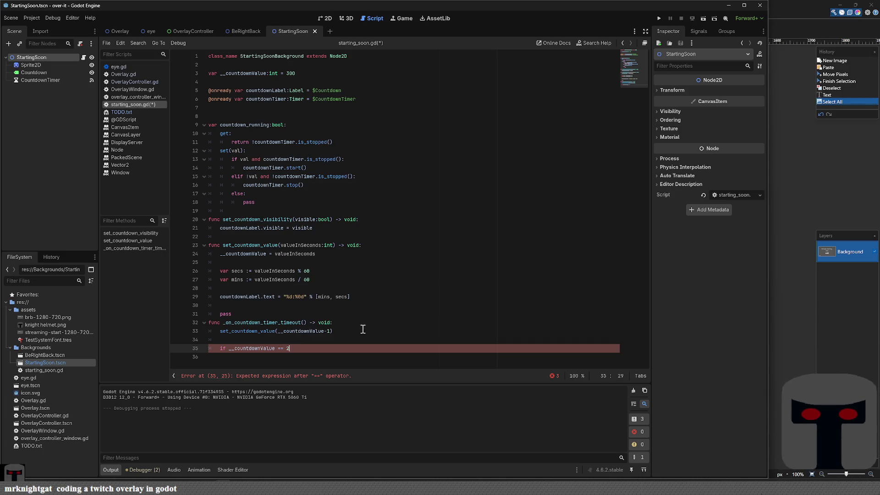
type("58")
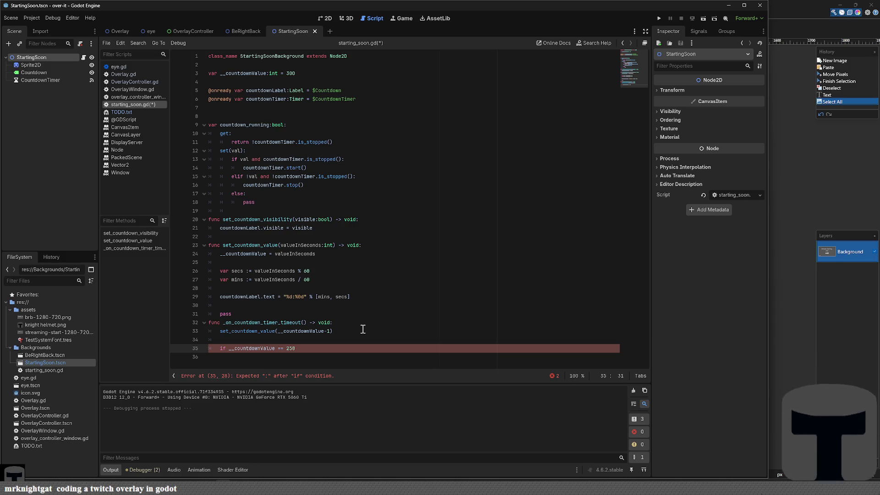
type(":")
key("Return")
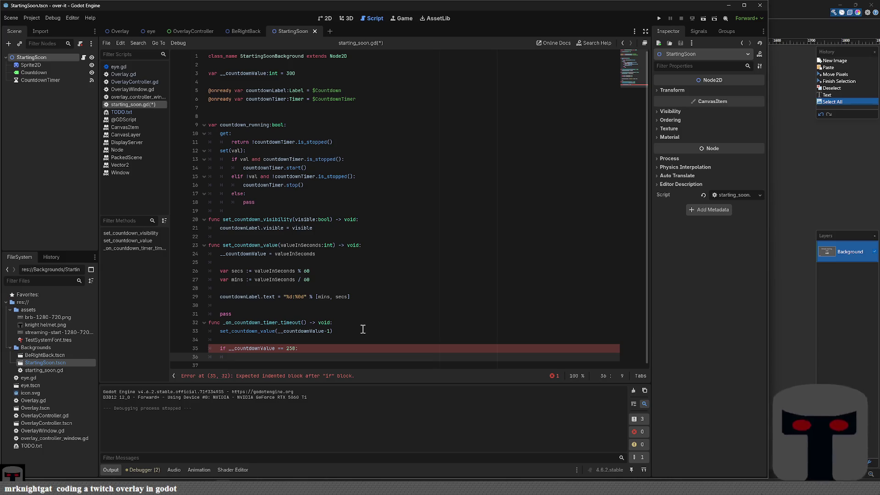
Step: Delete trial lines 34–36 and run the project to show the countdown
key("shift+Up")
key("shift+Up")
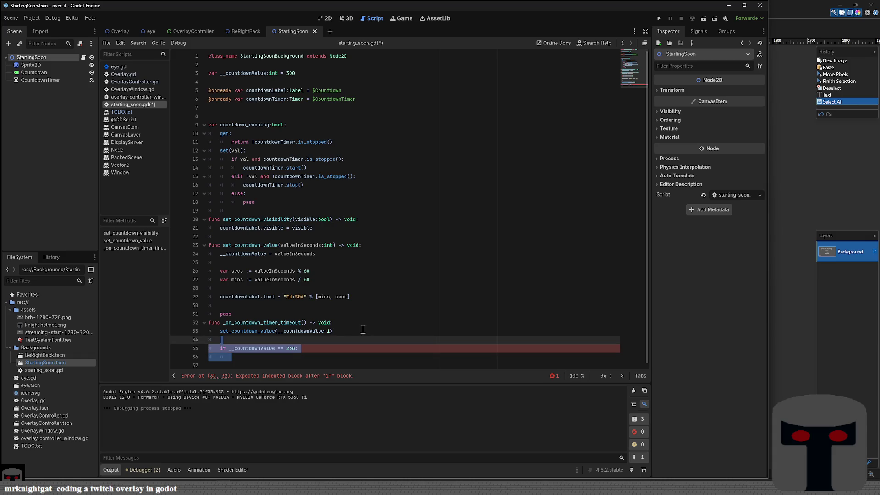
key("BackSpace")
key("F5")
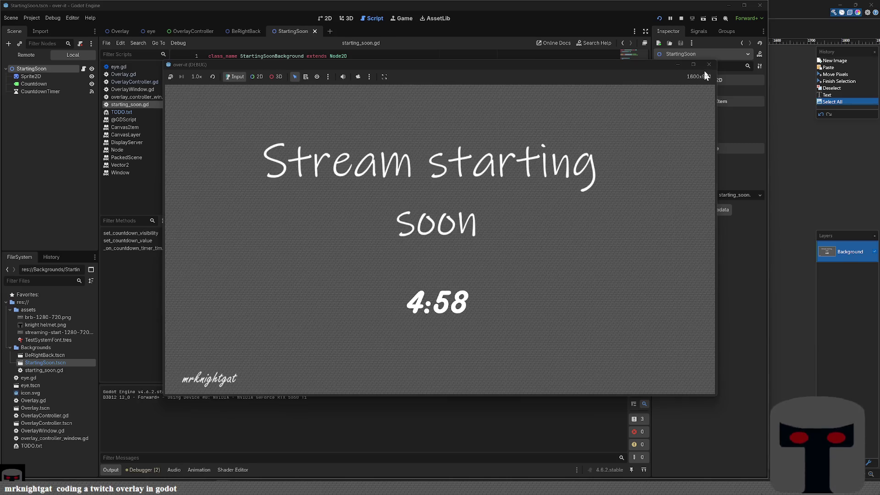
Step: Stop the running game and set Overlay.tscn as the main scene
key("F8")
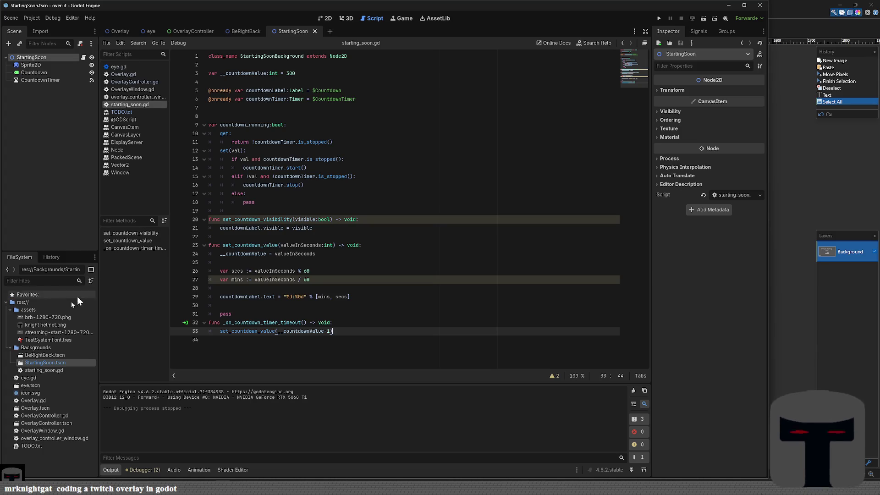
left_click(38, 409)
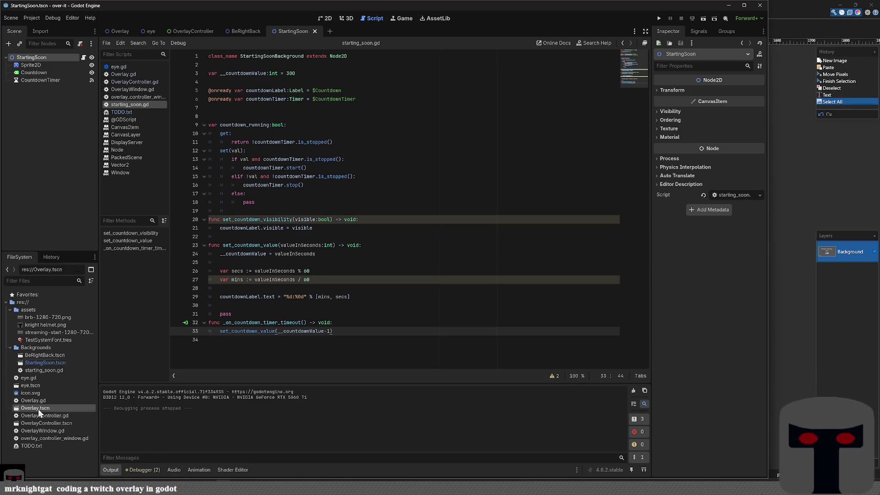
right_click(36, 409)
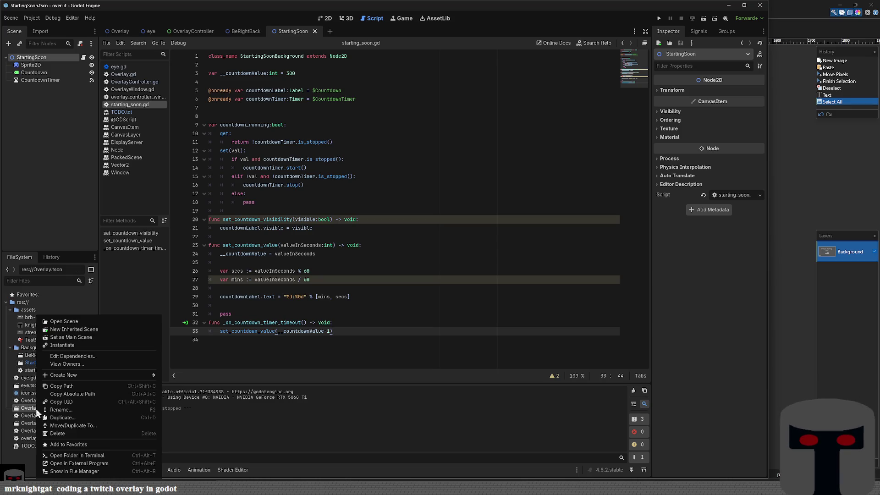
left_click(123, 338)
Step: Save and run the Overlay project, then stop it and return to the OverlayController scene
key("ctrl+s")
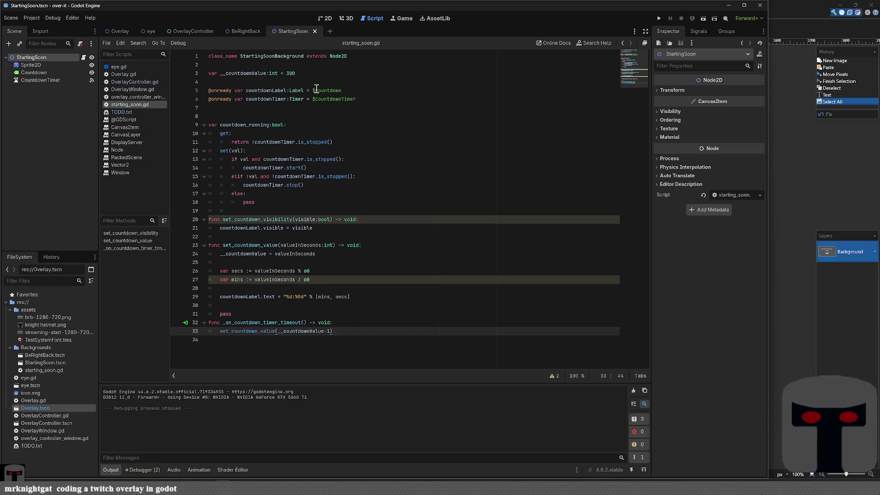
key("F5")
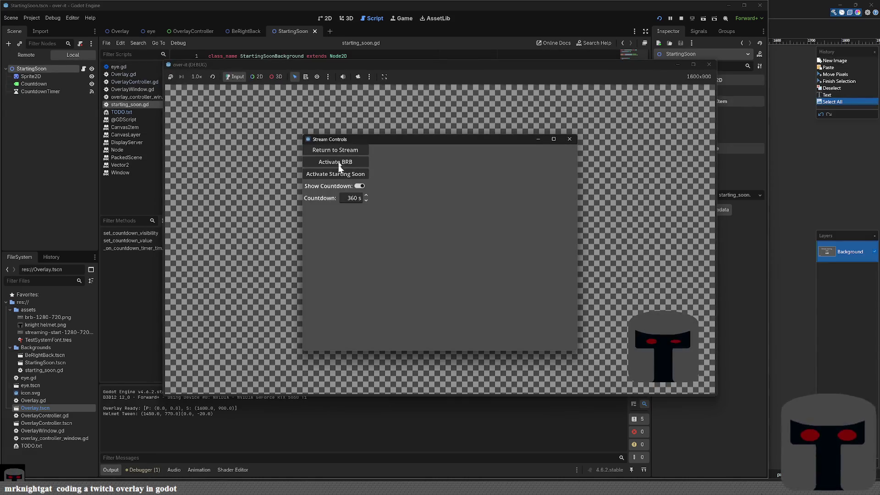
left_click(570, 138)
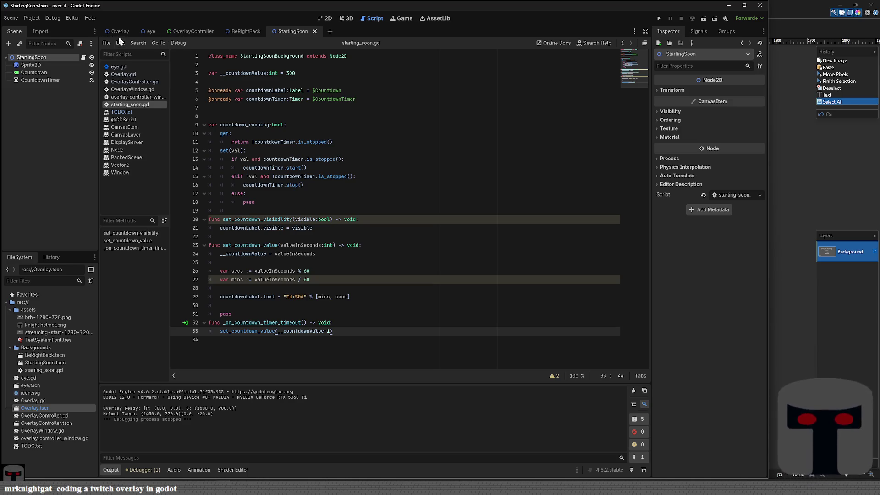
left_click(205, 31)
Step: Link CountdownSpinbox's value_changed to a new _on_countdown_spinbox_value_changed(value: float) stub in OverlayController.gd
left_click(138, 82)
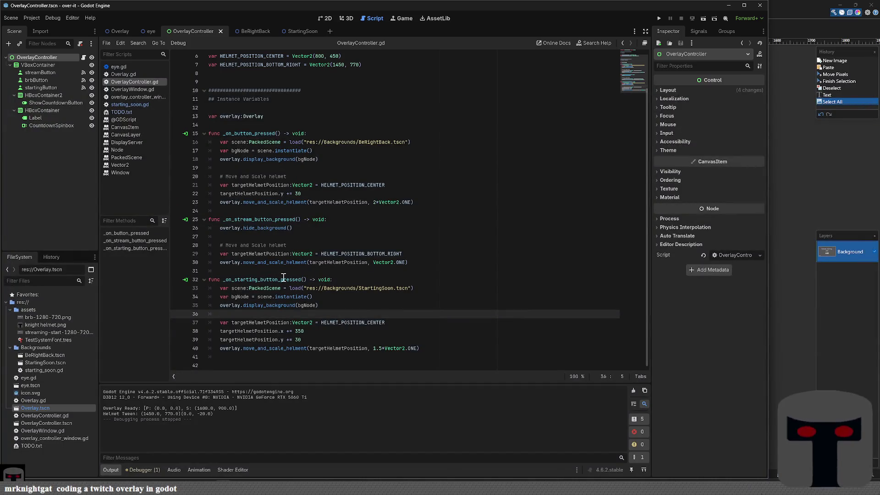
left_click(325, 18)
left_click(208, 142)
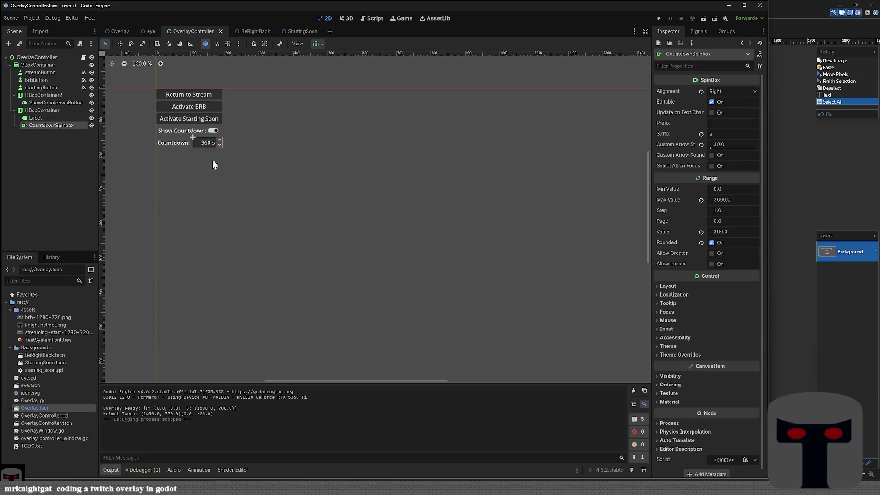
left_click(699, 31)
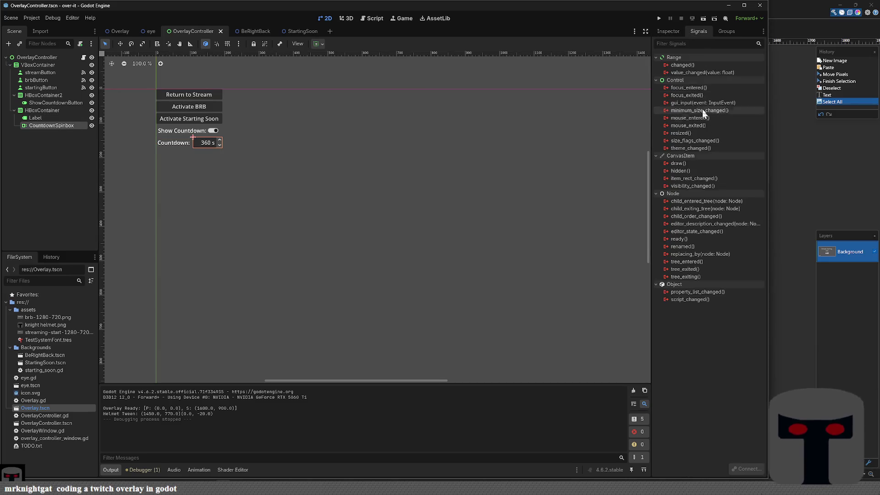
double_click(699, 72)
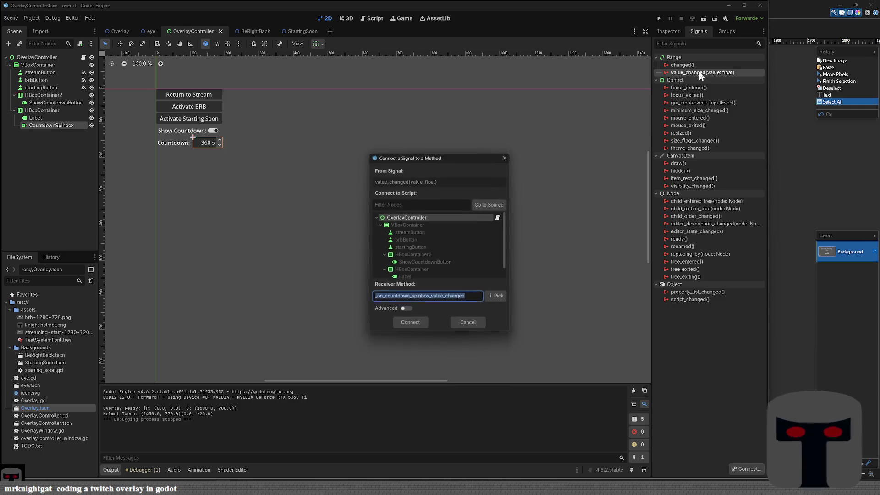
left_click(403, 326)
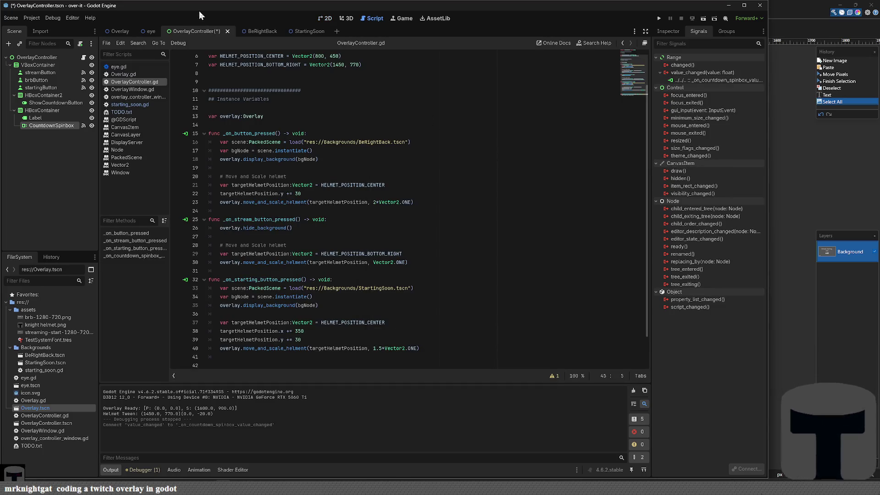
left_click(407, 351)
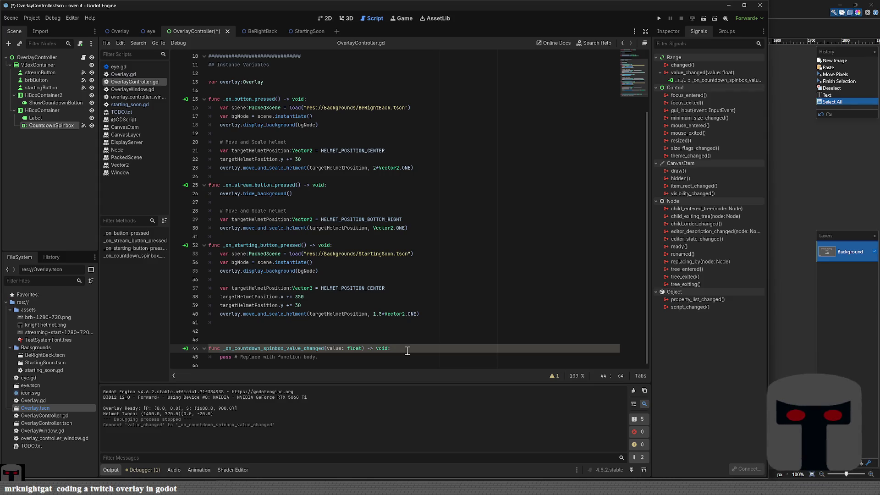
scroll(407, 350, "up", 3)
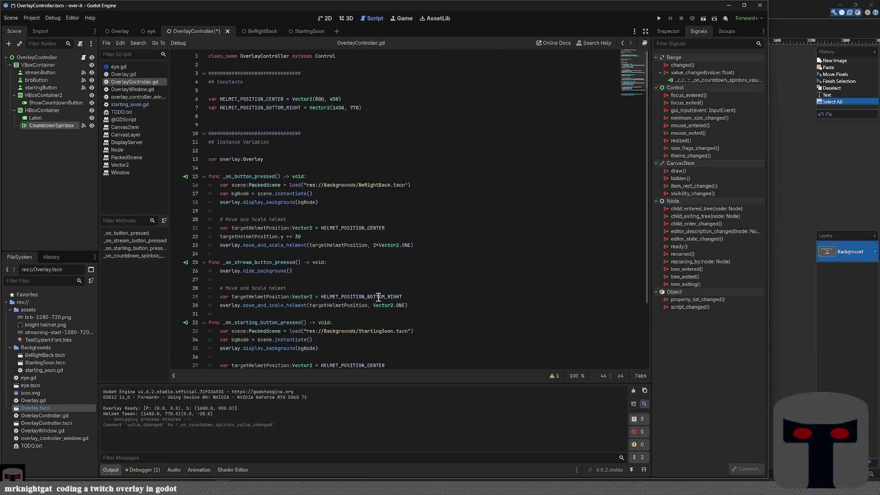
Step: Add 'var currentBackground:Node' on line 9 below the constants and save the script
left_click(270, 127)
key("Return")
key("Up")
type("var")
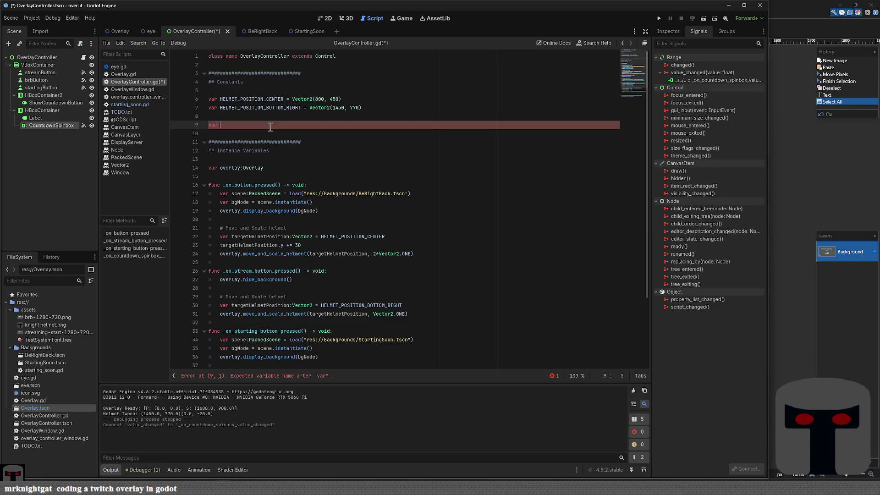
type("currentBa")
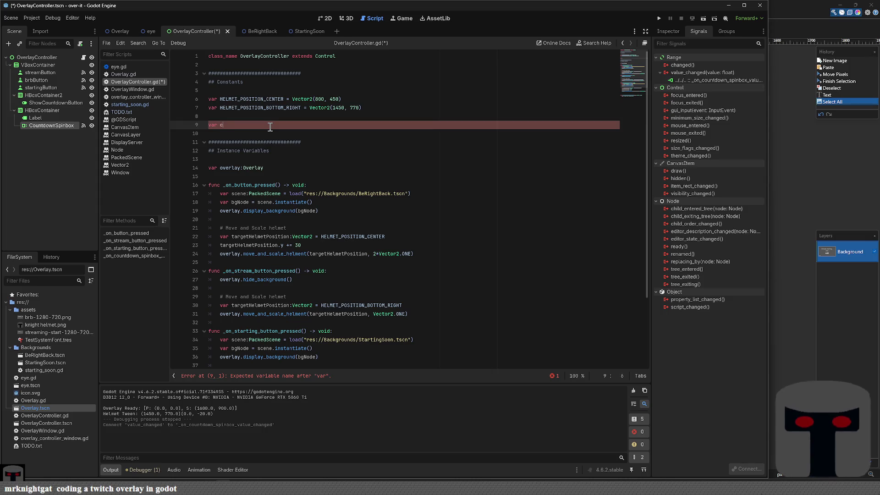
type("ckground:")
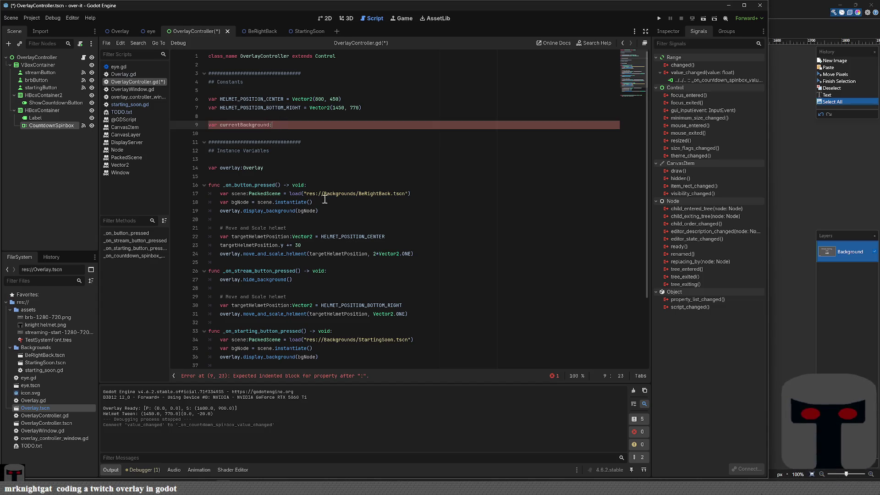
left_click(294, 202, "ctrl")
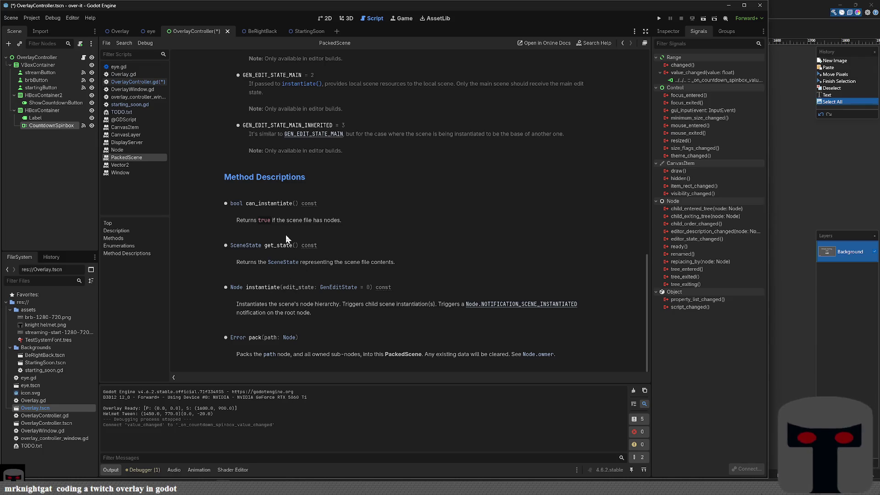
key("alt+Left")
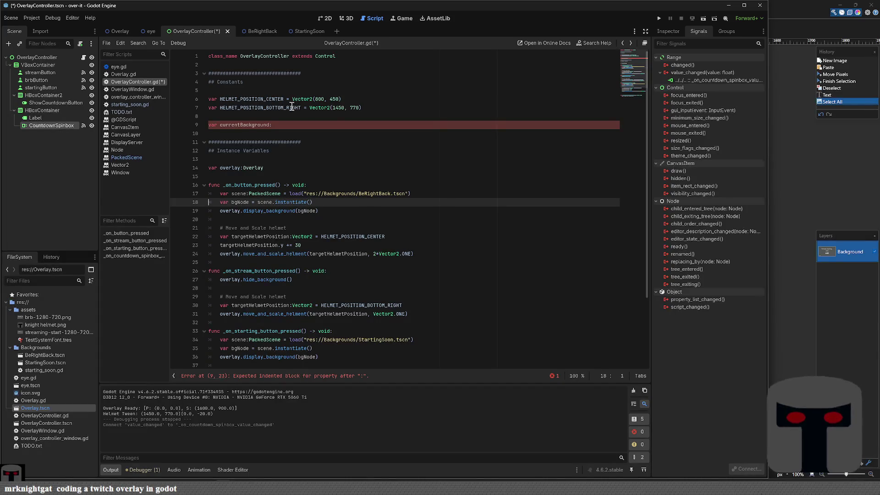
left_click(286, 127)
type("Node")
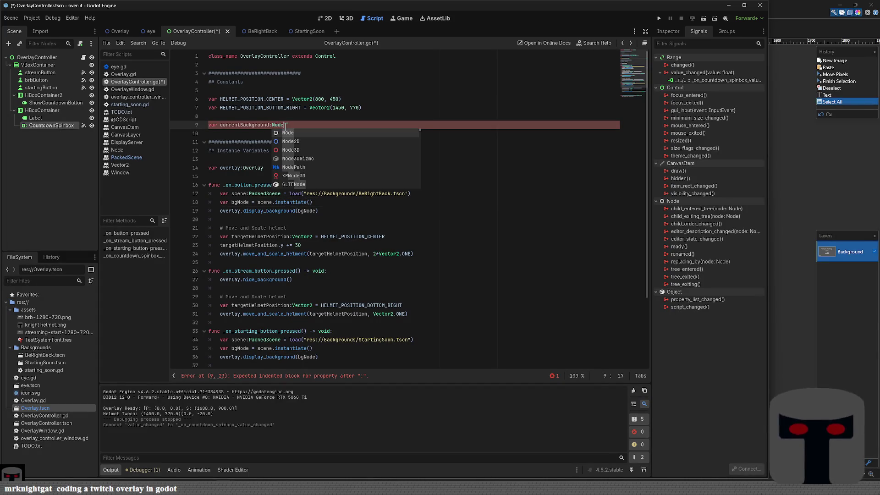
key("ctrl+s")
left_click(265, 150)
double_click(250, 125)
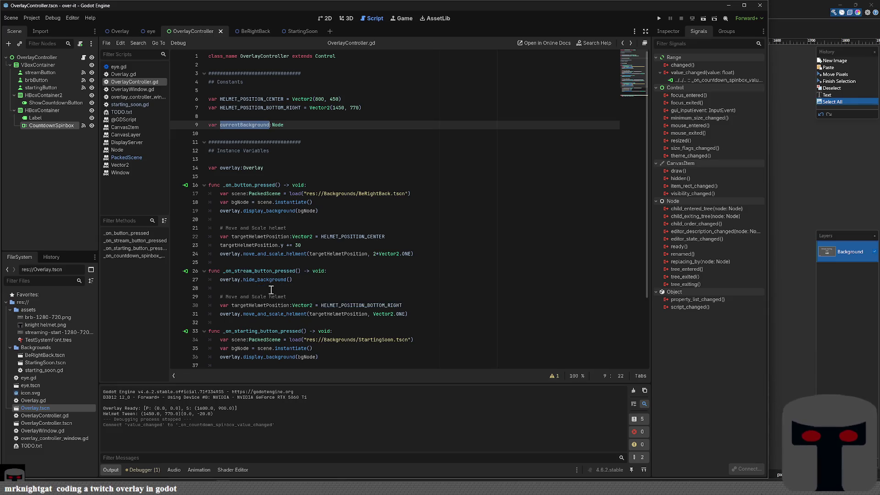
Step: Add 'currentBackground = bgNode' after display_background in the BeRightBack button handler
left_click(325, 220)
key("Up")
key("Up")
key("End")
key("Return")
type("current")
key("Return")
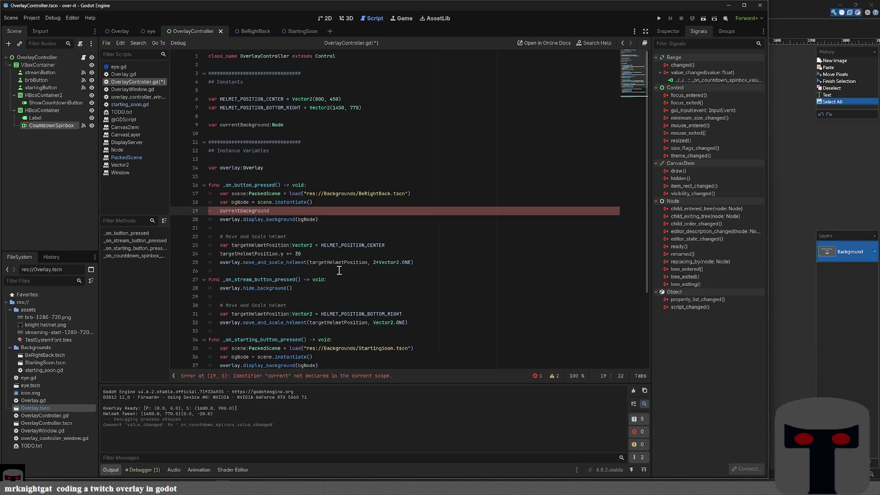
type("bg")
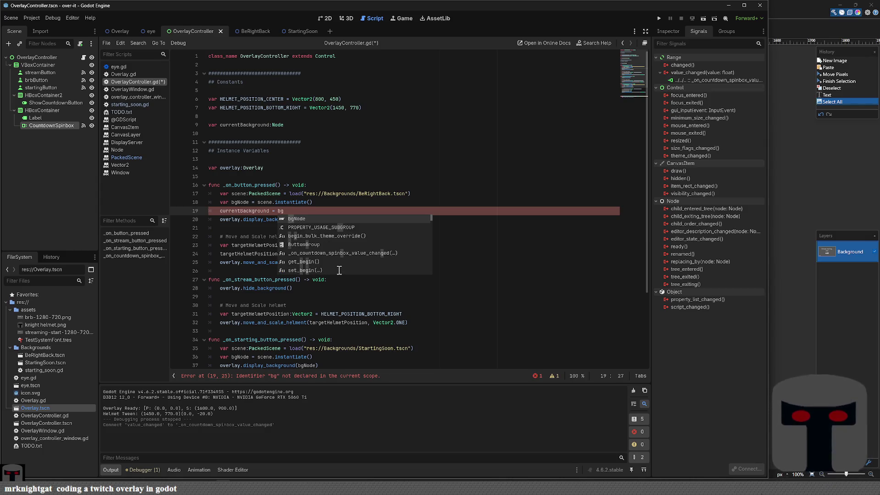
key("Return")
key("shift+Home")
key("ctrl+x")
key("Down")
key("End")
key("Return")
key("ctrl+v")
key("Up")
key("Up")
key("shift+Home")
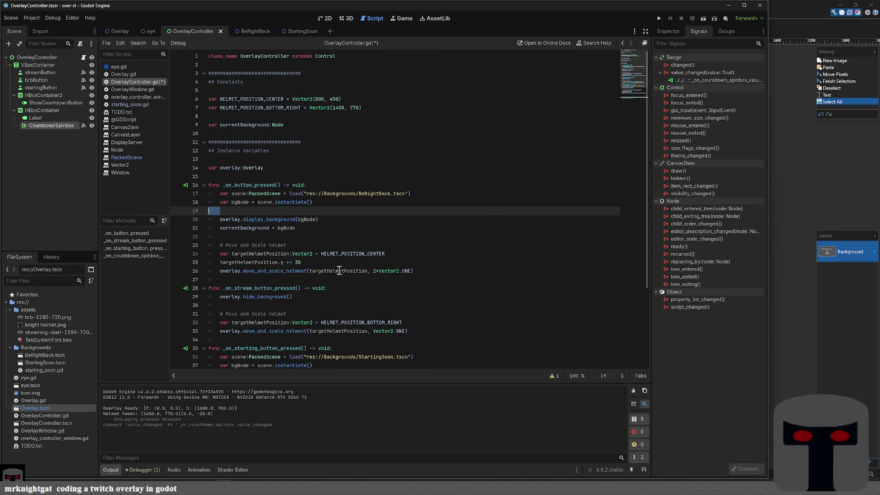
key("Down")
key("Down")
key("shift+End")
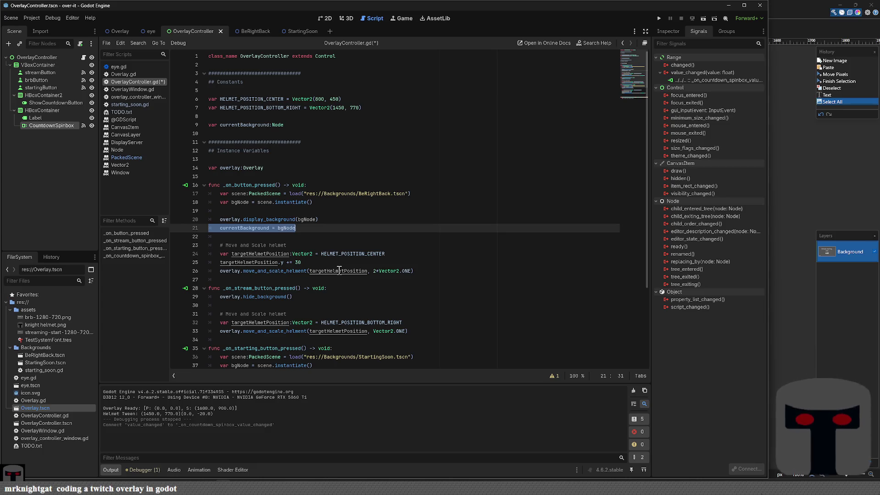
Step: Paste the same currentBackground assignment into the StartingSoon handler and save
scroll(340, 270, "down", 2)
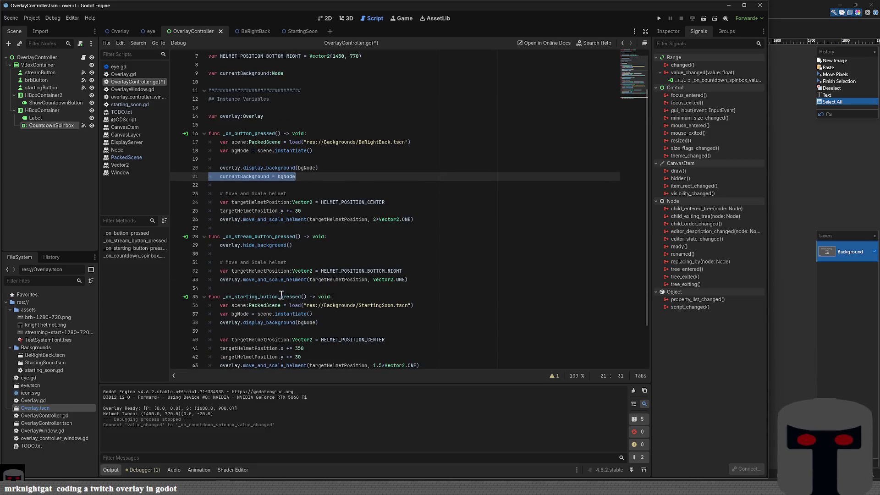
scroll(294, 269, "down", 2)
left_click(348, 273)
key("Return")
key("ctrl+v")
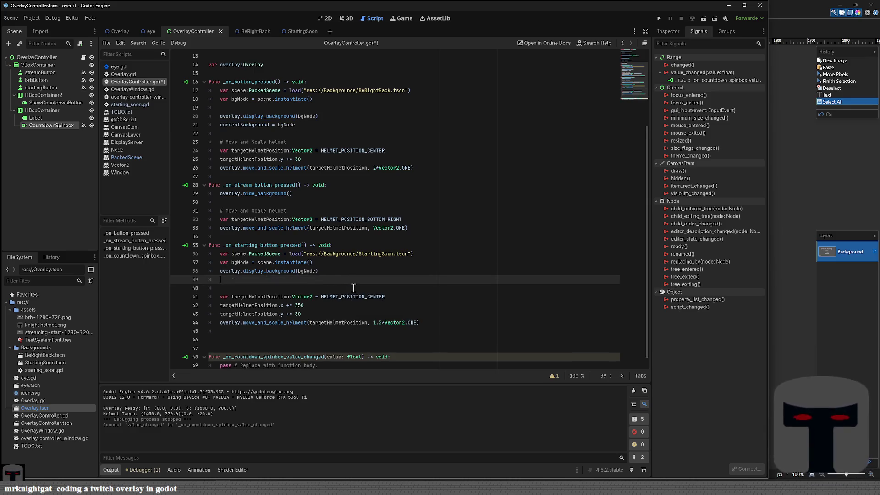
key("BackSpace")
key("BackSpace")
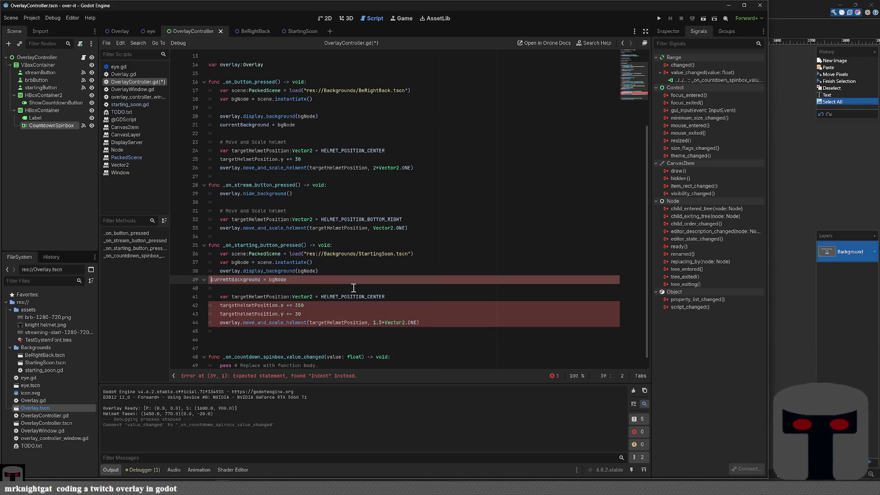
key("Tab")
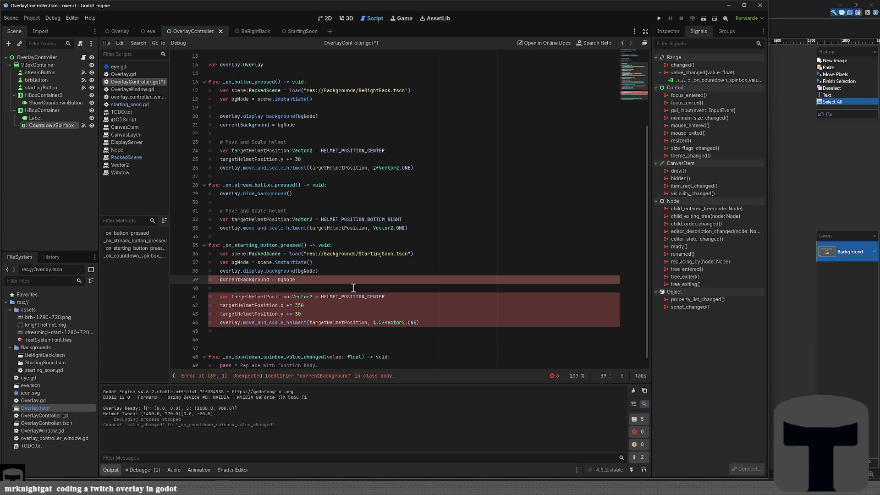
key("ctrl+s")
Step: Fix the spinbox handler name and insert a blank line after StartingSoon's bgNode instantiation
scroll(351, 298, "down", 1)
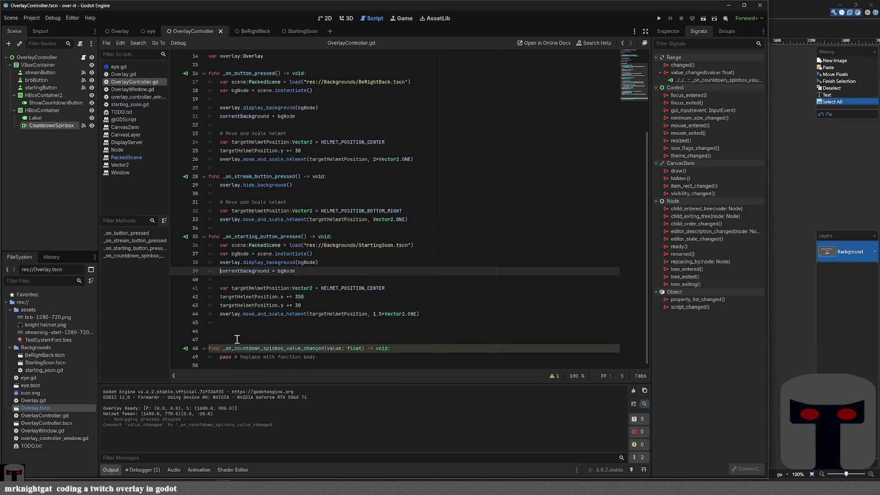
left_click(284, 348)
key("BackSpace")
key("BackSpace")
type("ox")
key("Up")
key("Up")
key("Up")
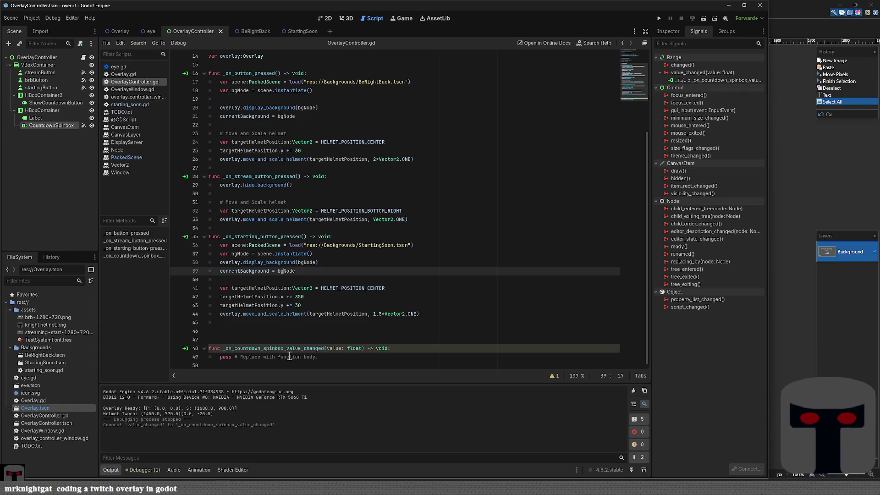
key("Up")
key("Up")
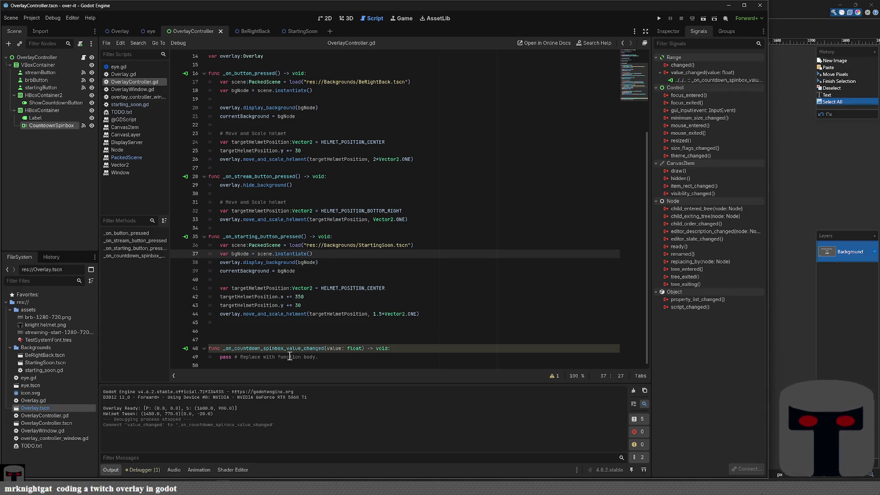
key("Down")
key("Down")
key("Up")
key("Up")
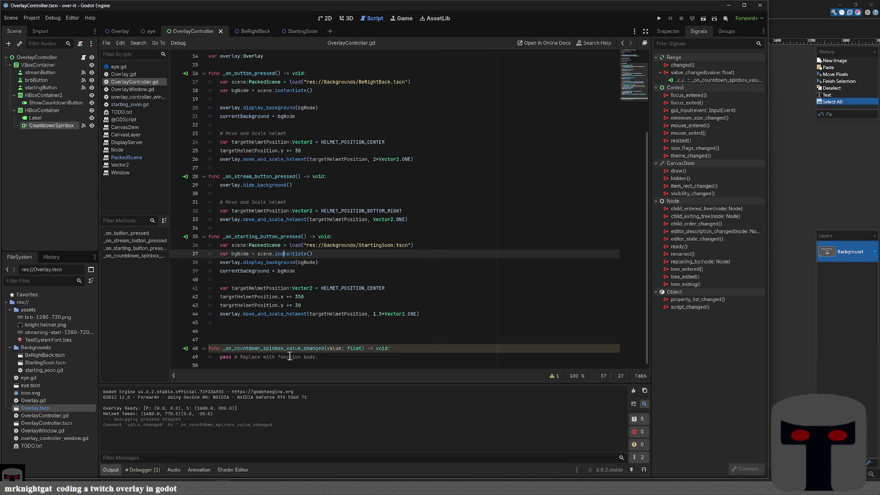
key("End")
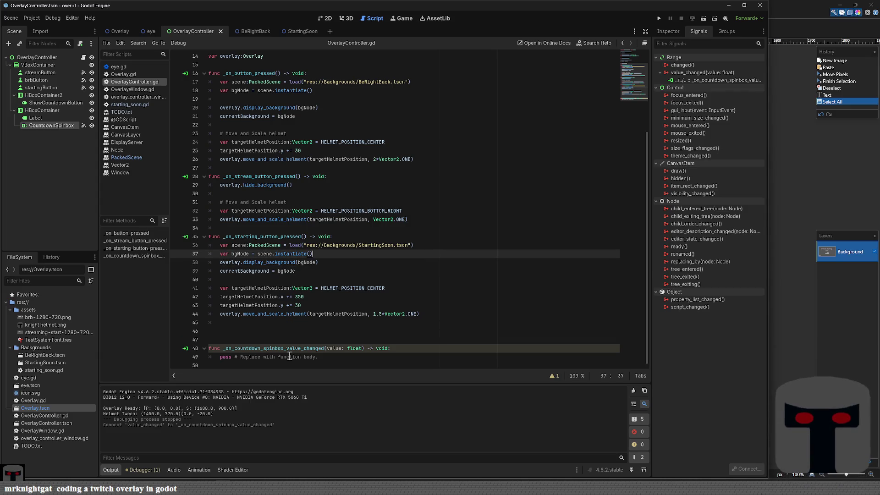
key("Return")
key("Up")
key("Right")
key("Right")
key("Right")
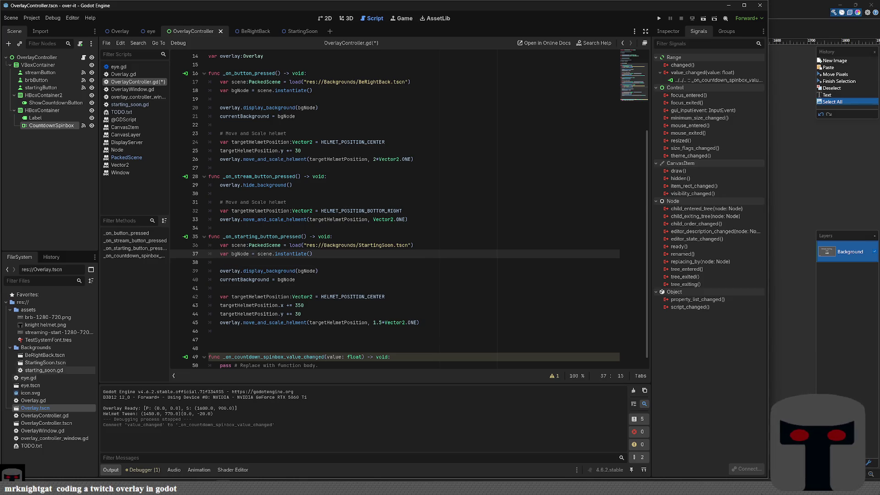
Step: Open StartingSoon.tscn and starting_soon.gd to grab the StartingSoonBackground class name
left_click(49, 363)
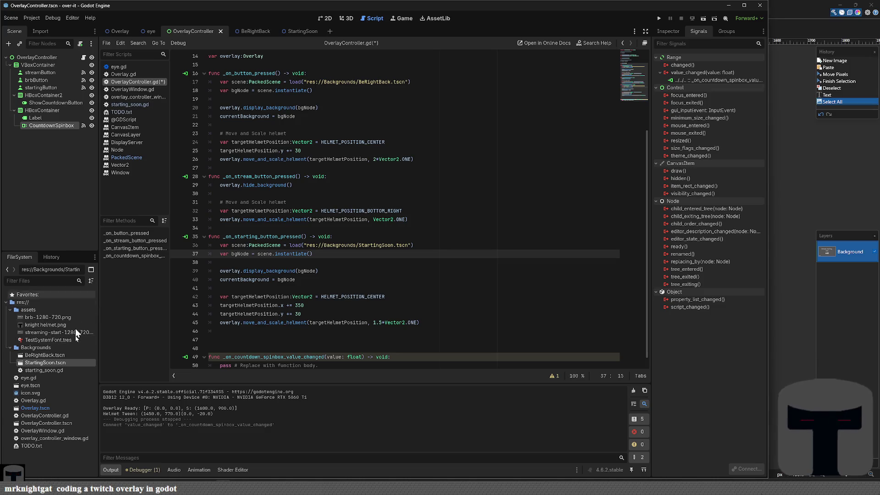
double_click(52, 363)
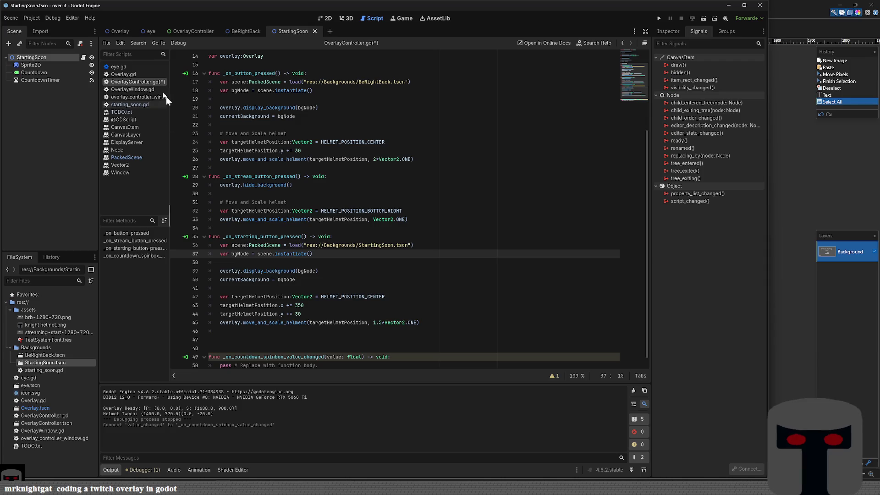
left_click(142, 106)
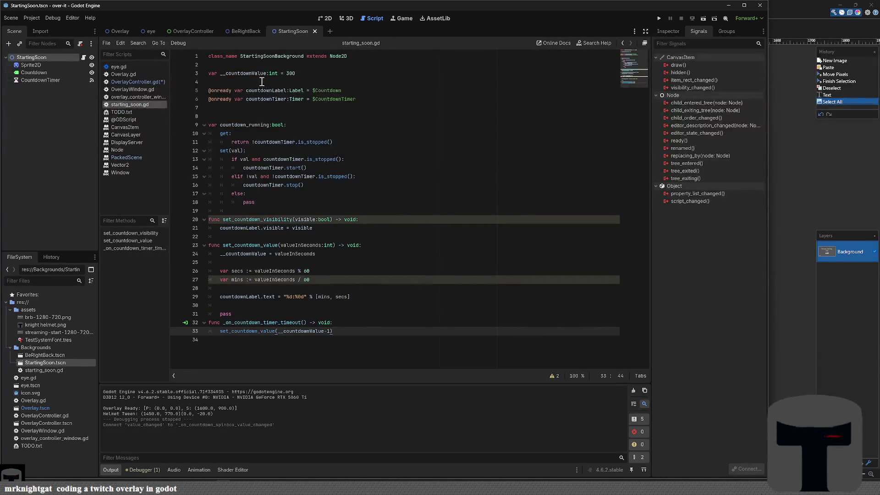
double_click(276, 57)
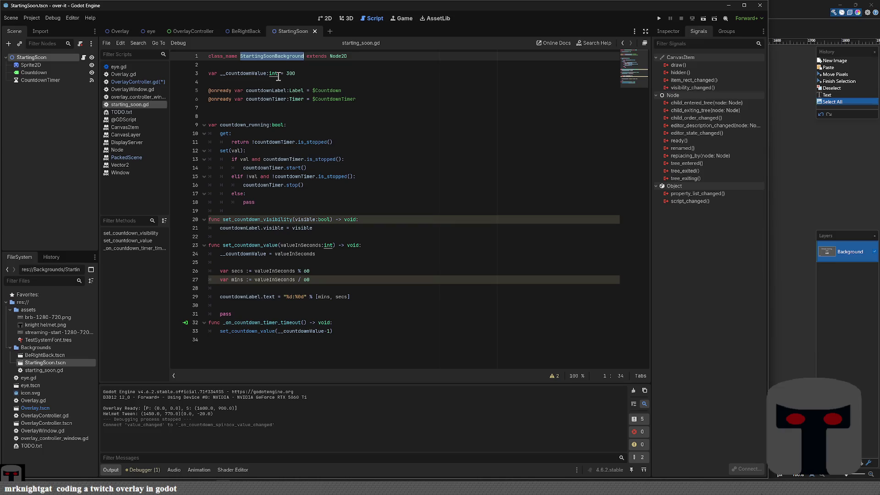
key("ctrl+z")
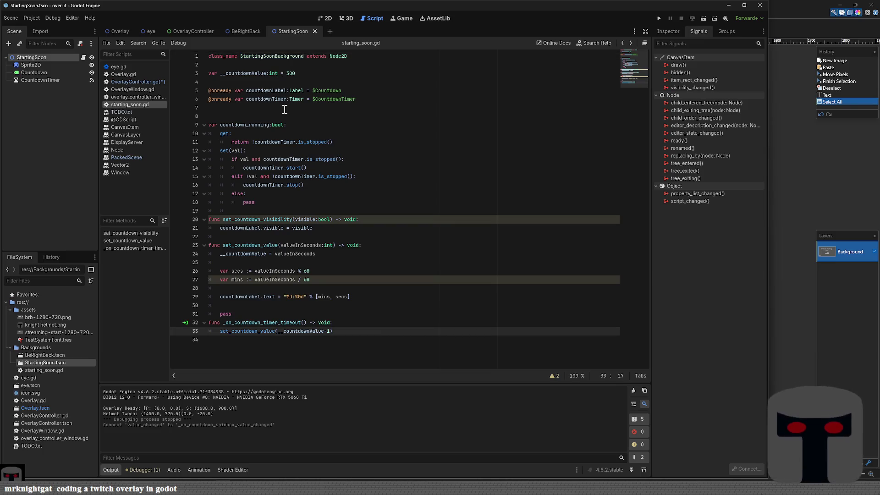
key("alt+Left")
Step: Type bgNode as StartingSoonBackground, save, and begin 'bgNode.countdown_running' on line 38
type(":StartingSoonBackground")
key("ctrl+s")
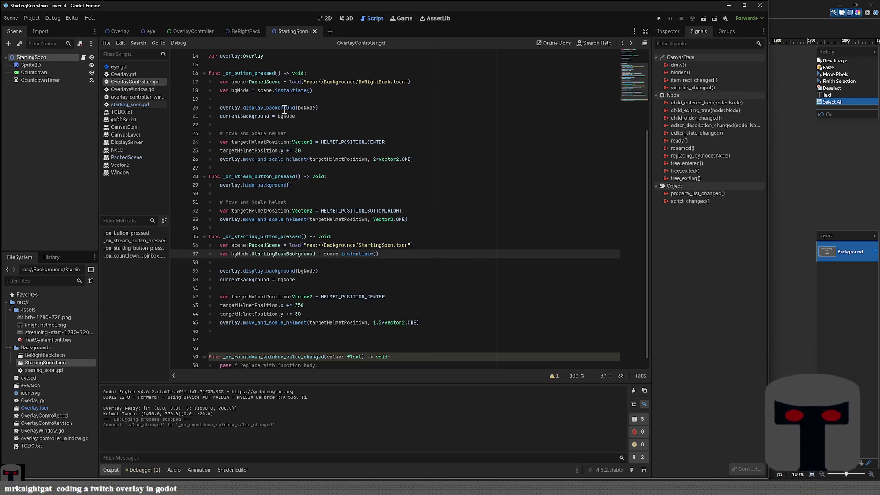
left_click(279, 261)
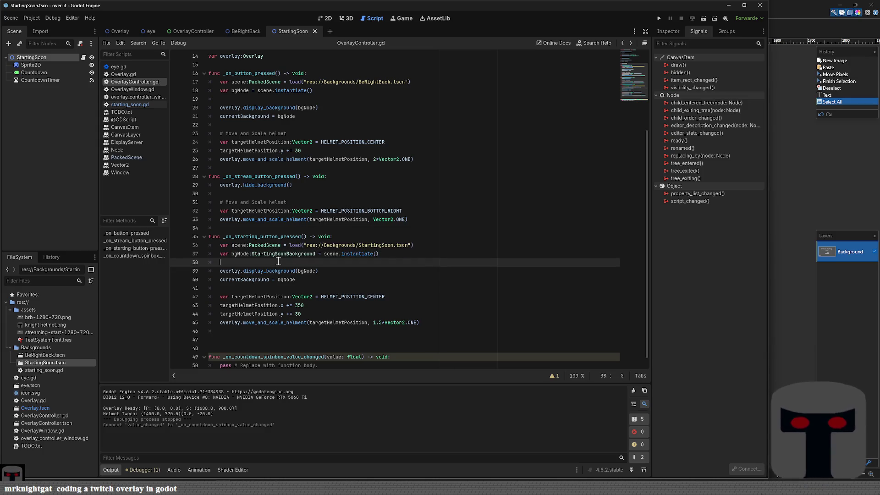
type("bgNode.")
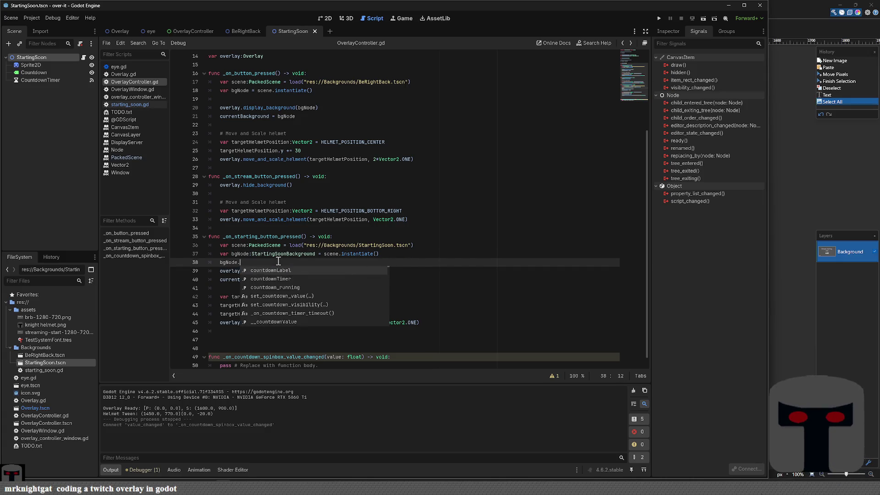
key("Down")
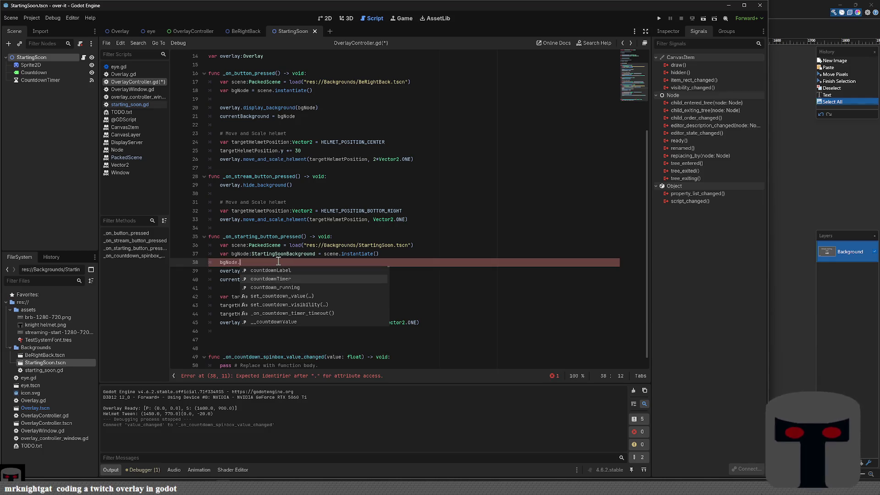
key("Down")
key("Return")
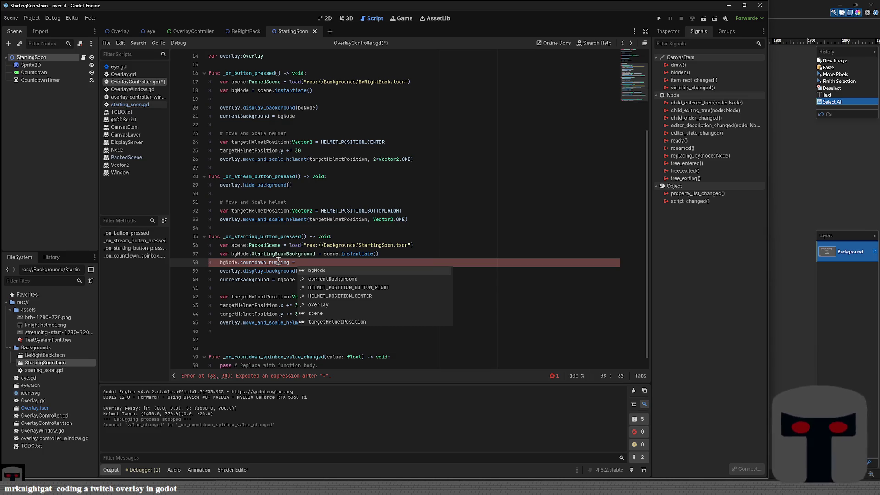
scroll(249, 146, "up", 2)
scroll(316, 152, "up", 3)
left_click(191, 30)
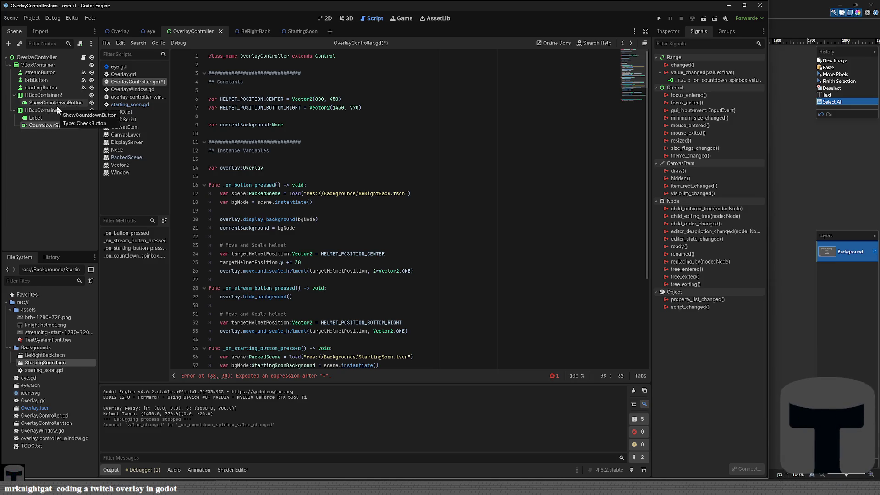
scroll(419, 259, "down", 2)
scroll(418, 259, "up", 1)
scroll(419, 259, "up", 1)
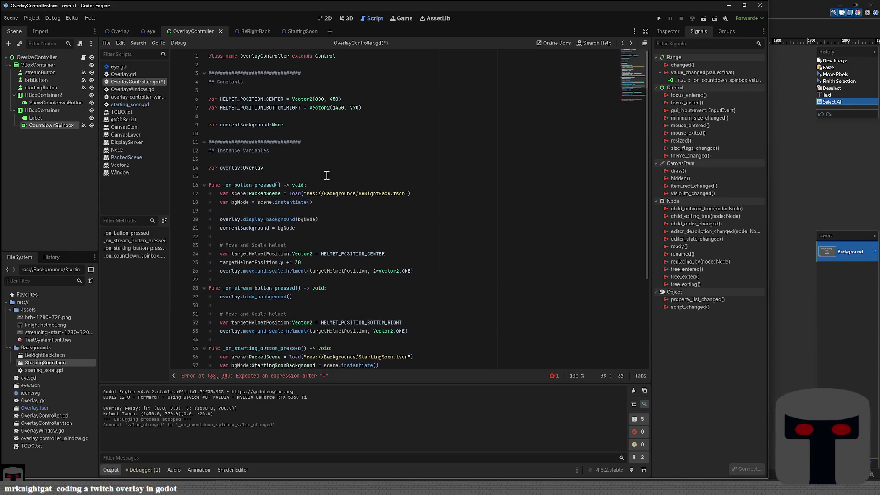
left_click(335, 132)
key("Down")
key("Down")
key("Down")
key("Return")
key("Return")
key("Up")
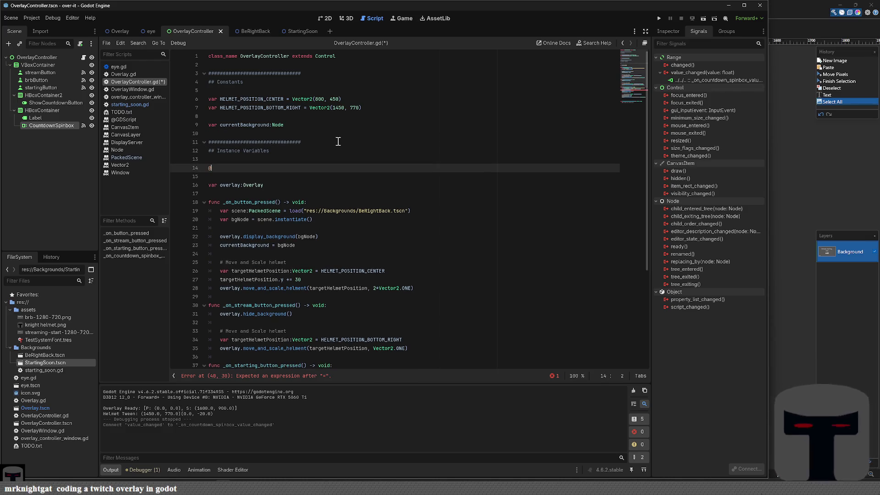
key("BackSpace")
key("Return")
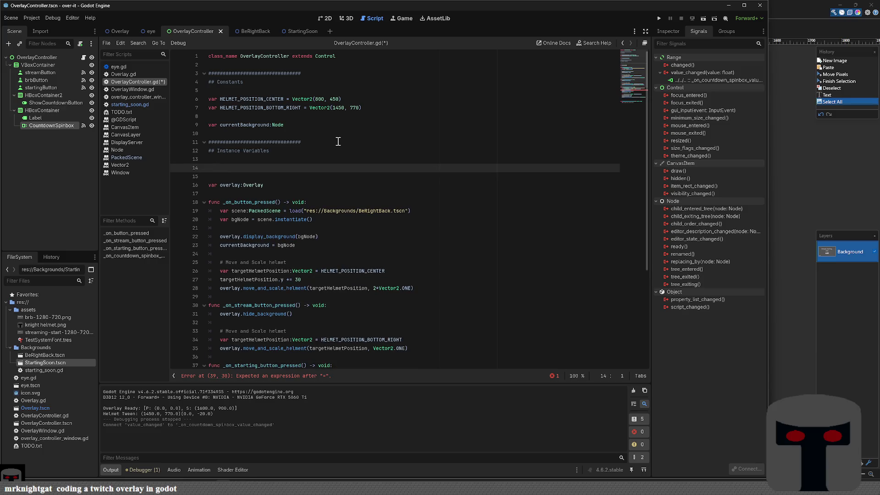
type("@onready ")
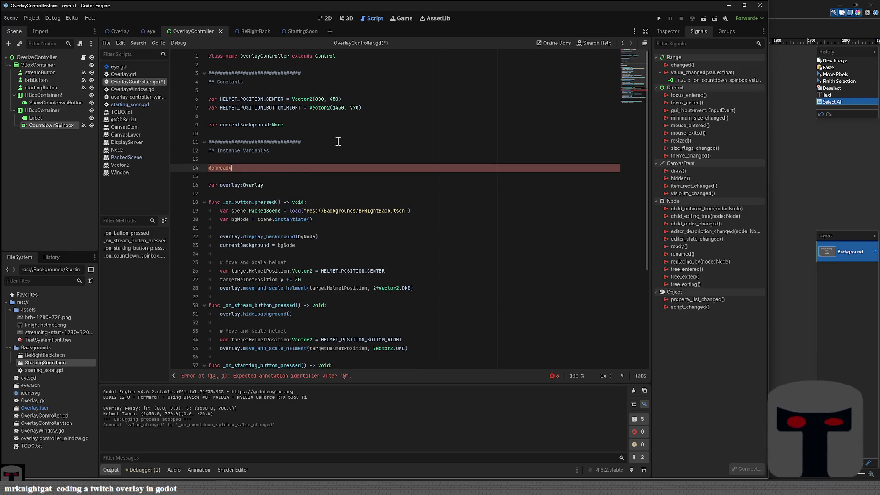
type("show")
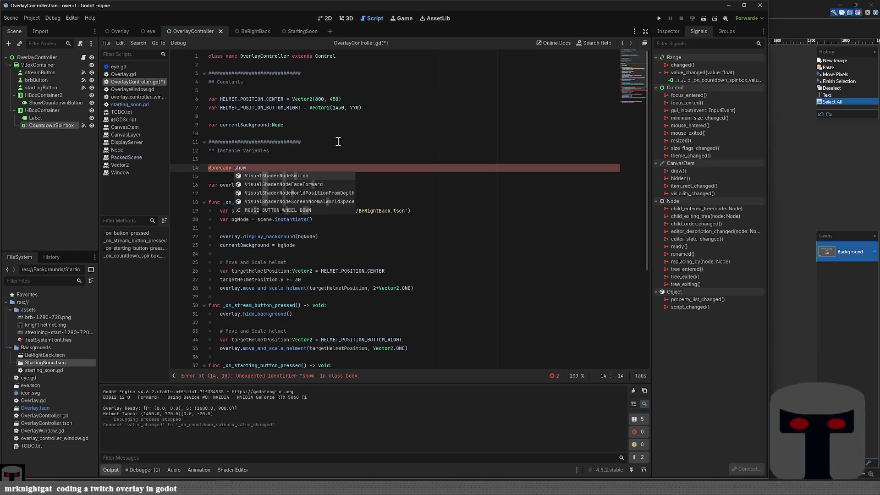
type("Count")
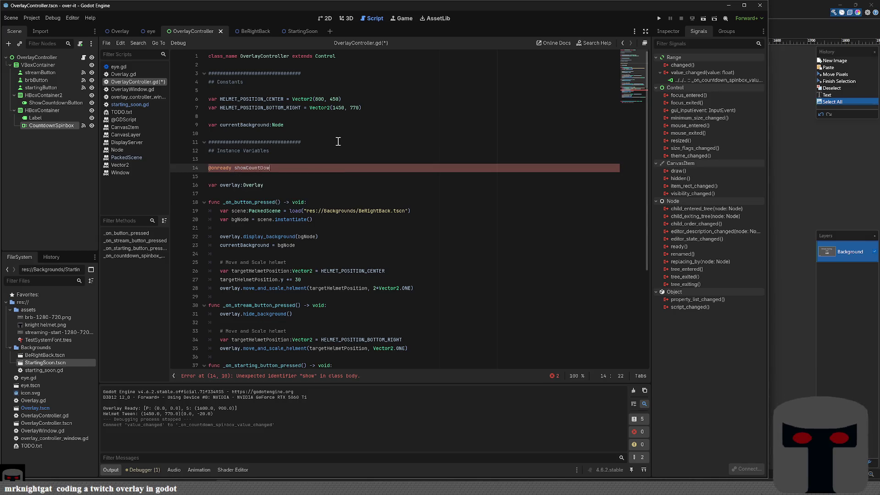
type("downButton:")
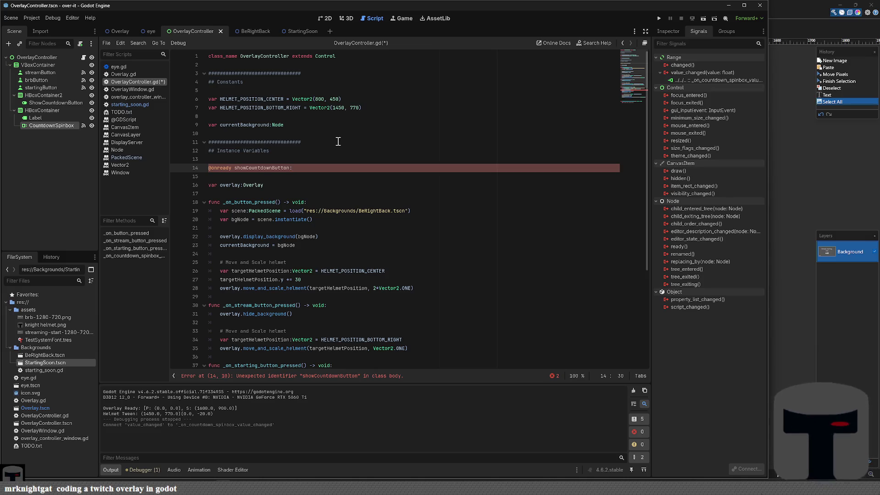
key("Home")
key("Right")
key("Right")
key("Right")
key("Right")
key("Right")
type("var")
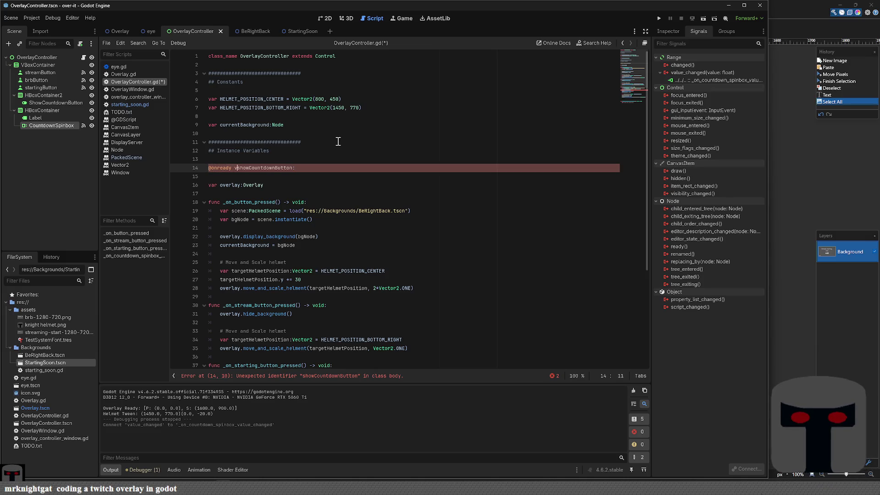
key("End")
type("Button")
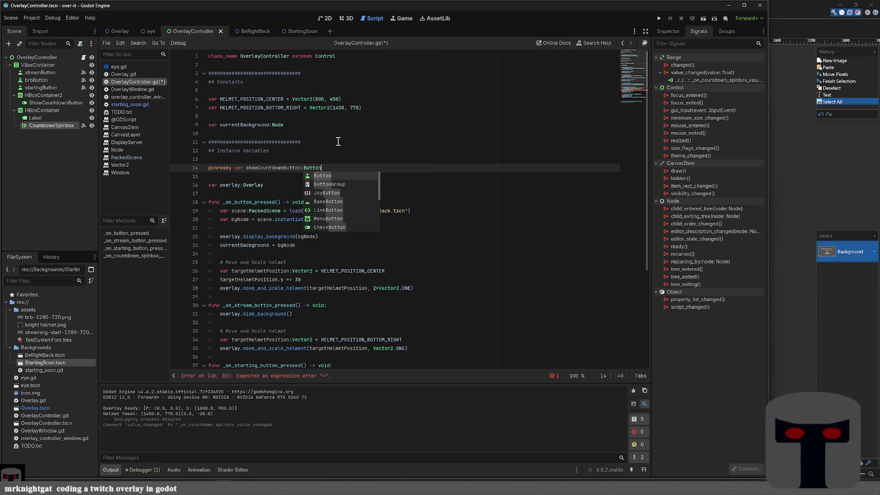
type("= ")
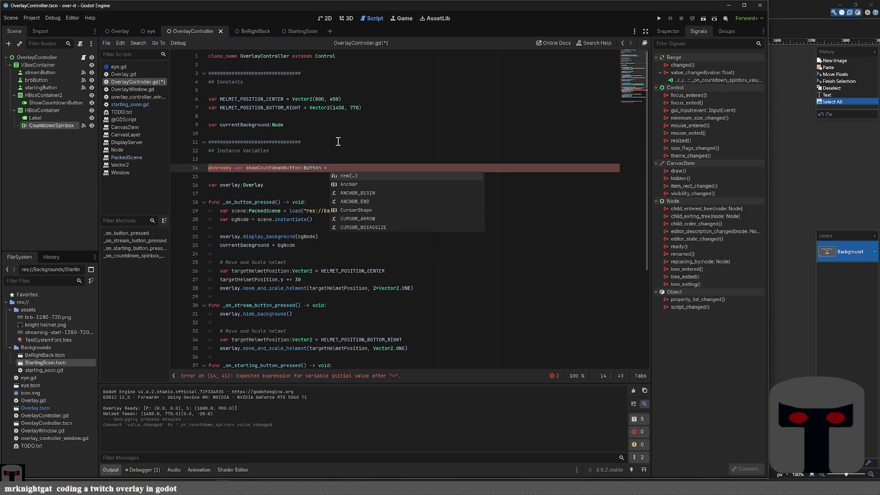
type("$")
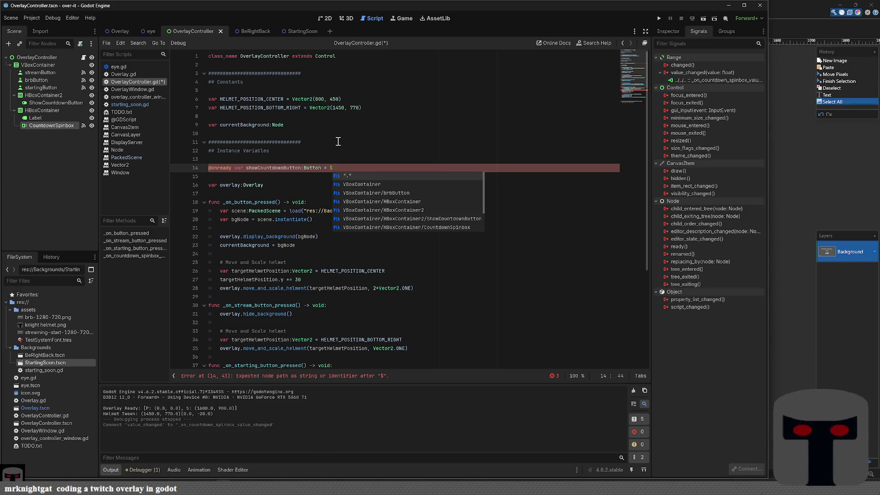
key("Down")
key("Down")
key("Down")
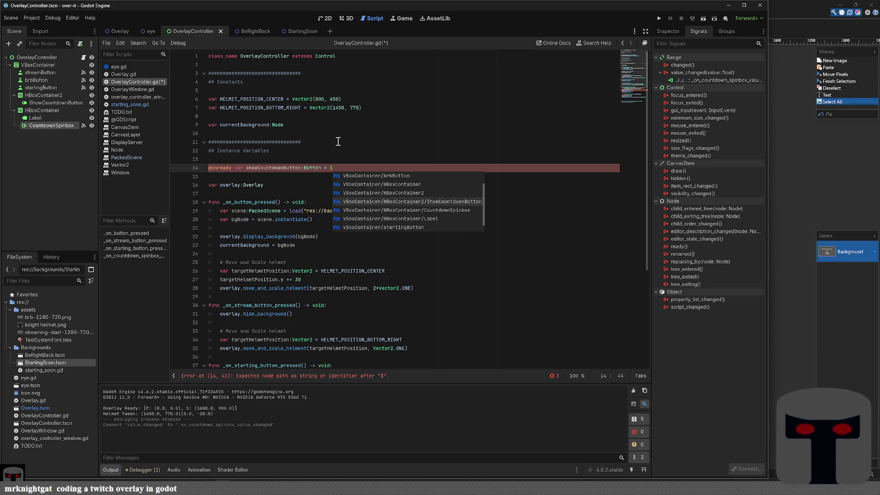
key("Return")
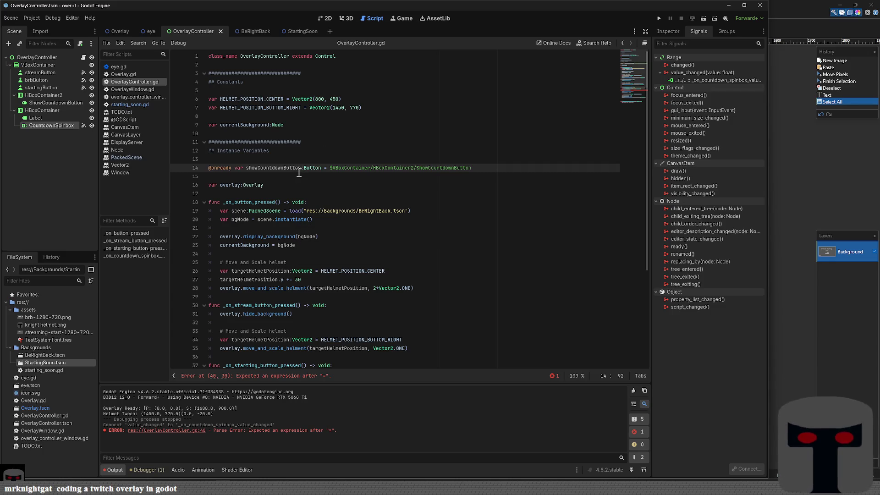
Step: Complete line 40 as 'bgNode.countdown_running = showCountdownButton.pressed' and switch to the 2D view
scroll(276, 170, "down", 1)
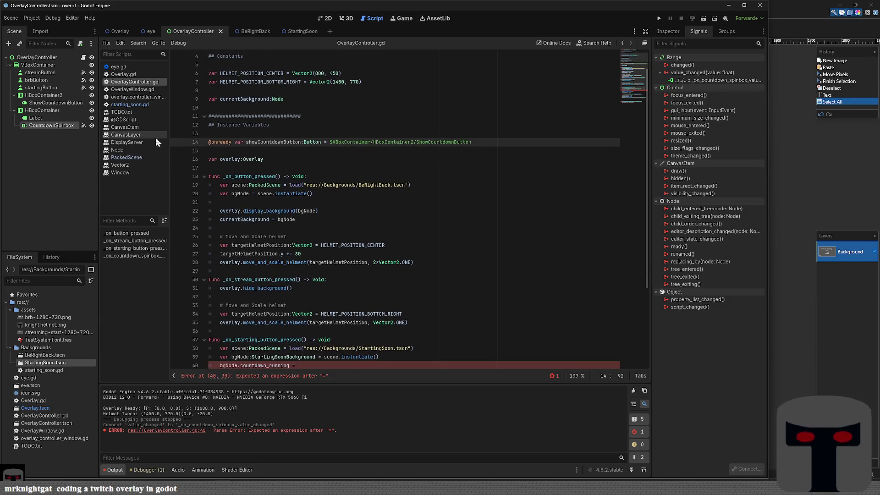
scroll(256, 234, "down", 2)
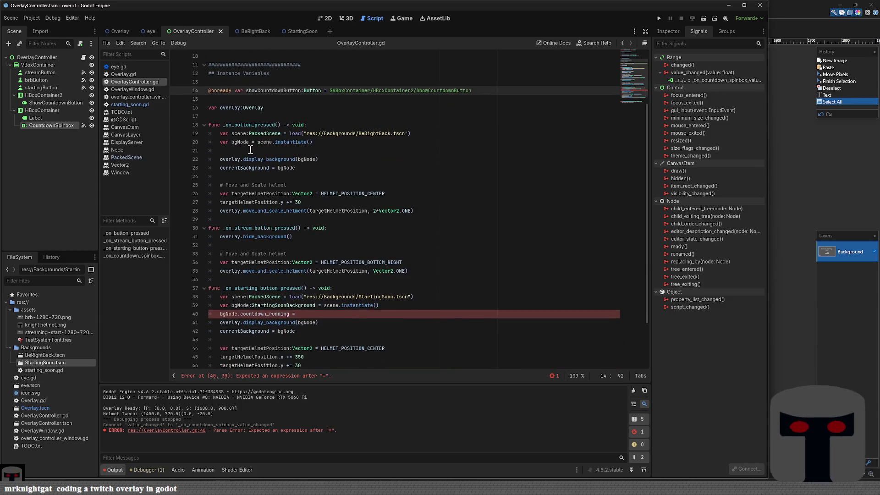
left_click(305, 314)
type("show")
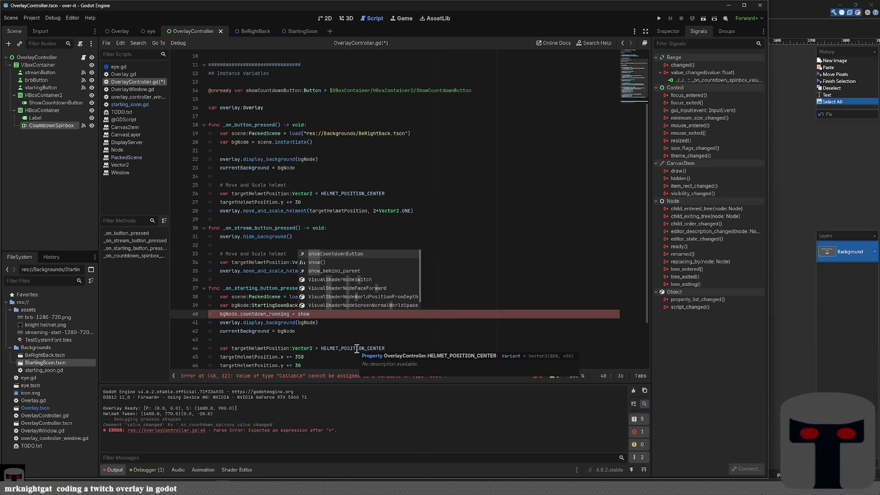
key("Return")
type(".")
type("pres")
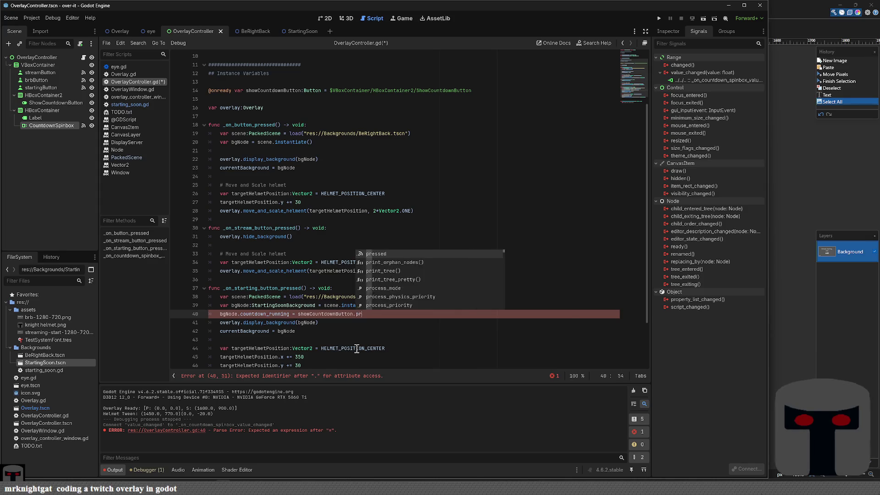
key("Return")
key("ctrl+F1")
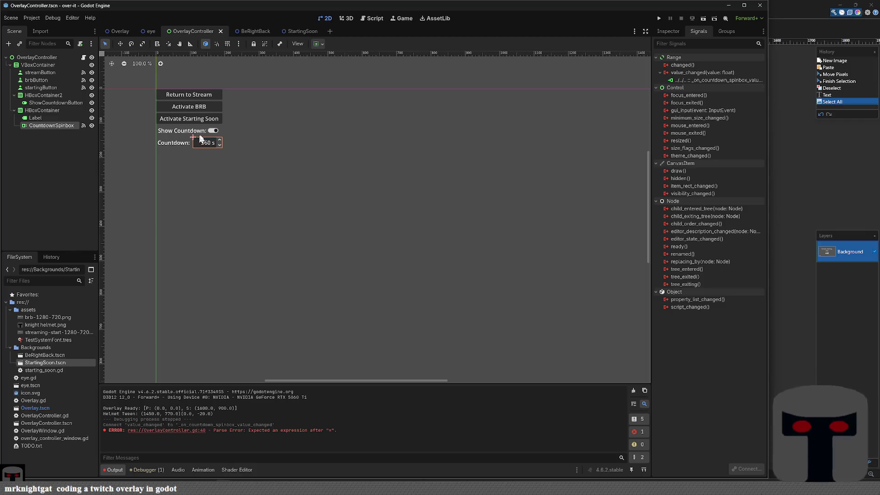
Step: Check the Show Countdown toggle's properties, then change line 40 to showCountdownButton.button_pressed and save
left_click(213, 130)
left_click(675, 35)
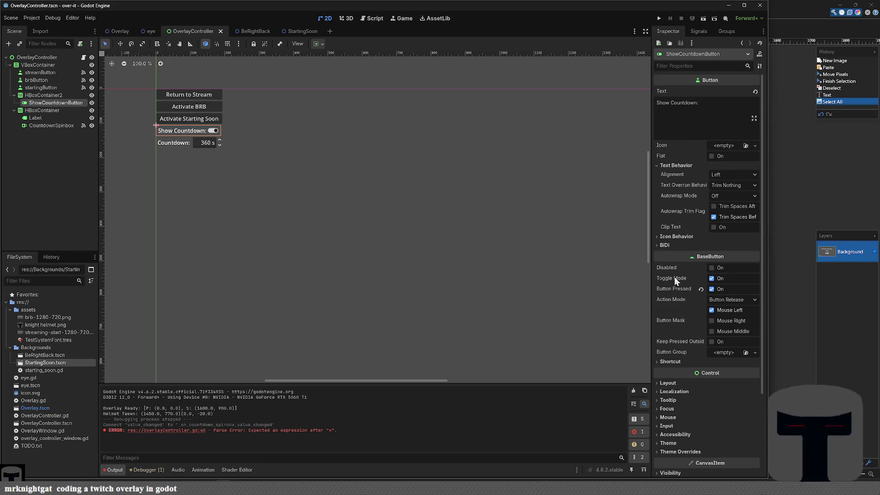
mouse_move(675, 292)
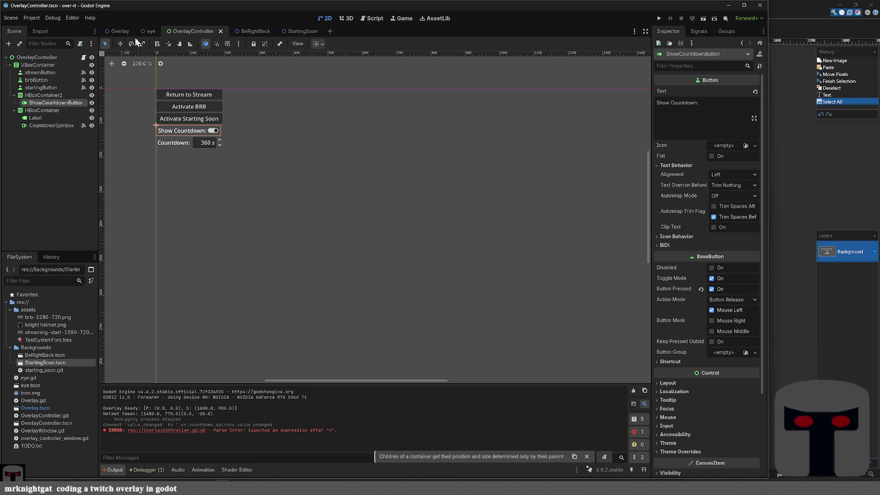
left_click(362, 20)
key("BackSpace")
key("BackSpace")
key("BackSpace")
type("button_pressed")
key("ctrl+s")
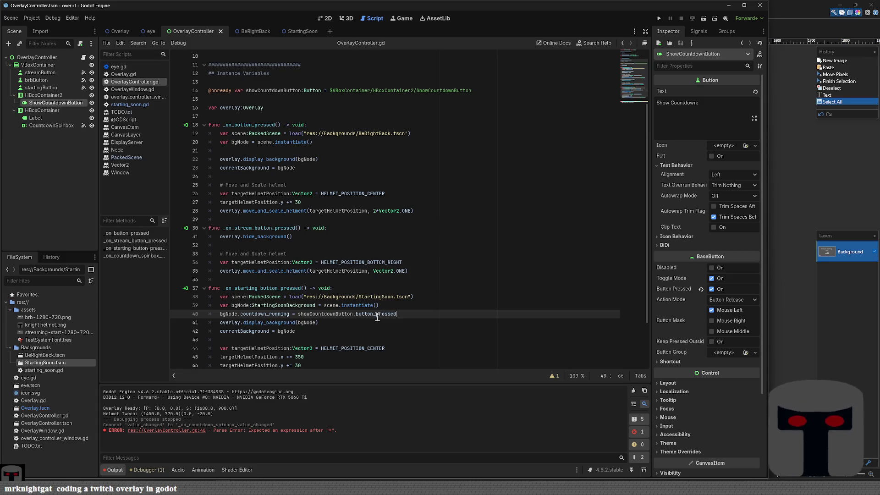
Step: Add line 41 'bgNode.countdown_value = showCountdownSpinbox.value', converting the autocompleted setter into an assignment
key("Down")
key("Up")
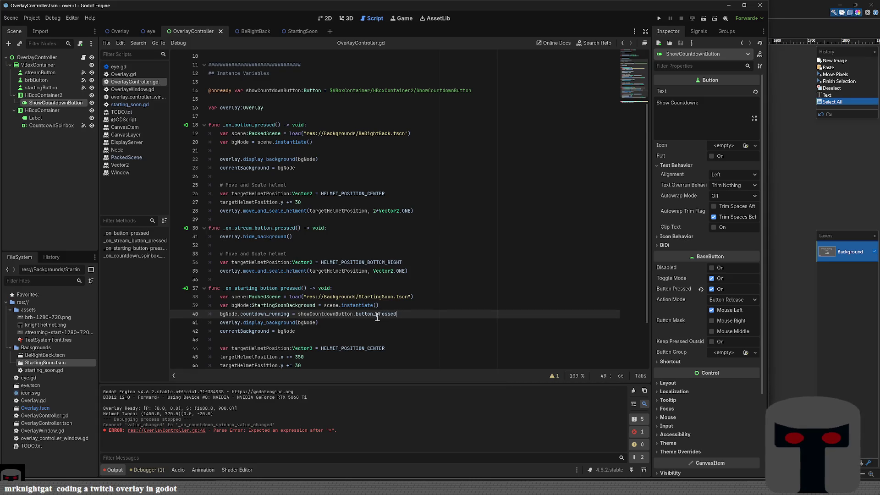
key("Return")
type("bgNode.")
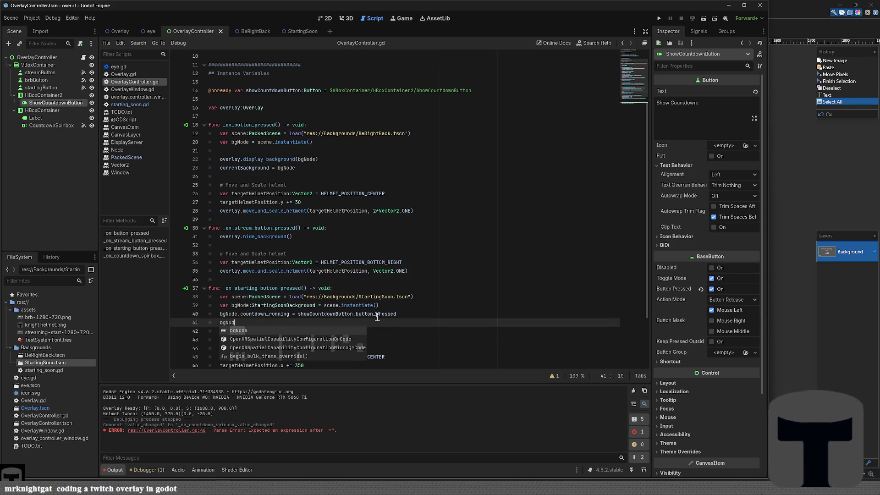
type("set_")
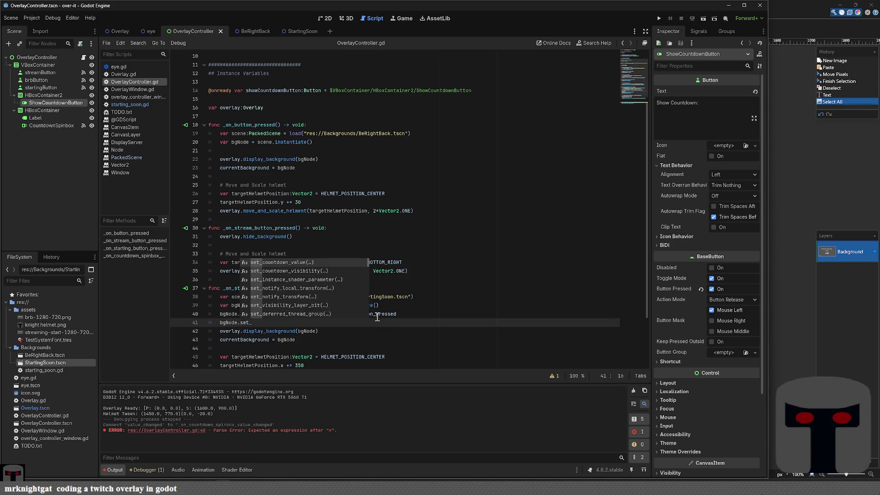
key("Return")
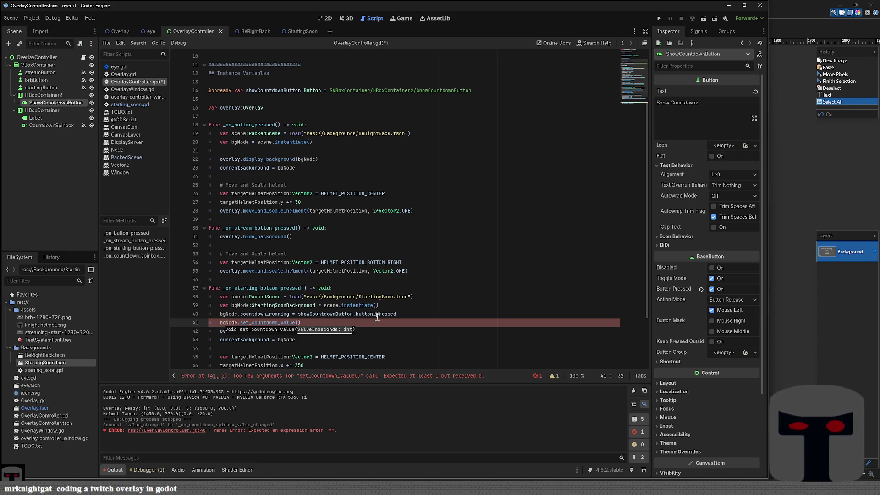
key("Left")
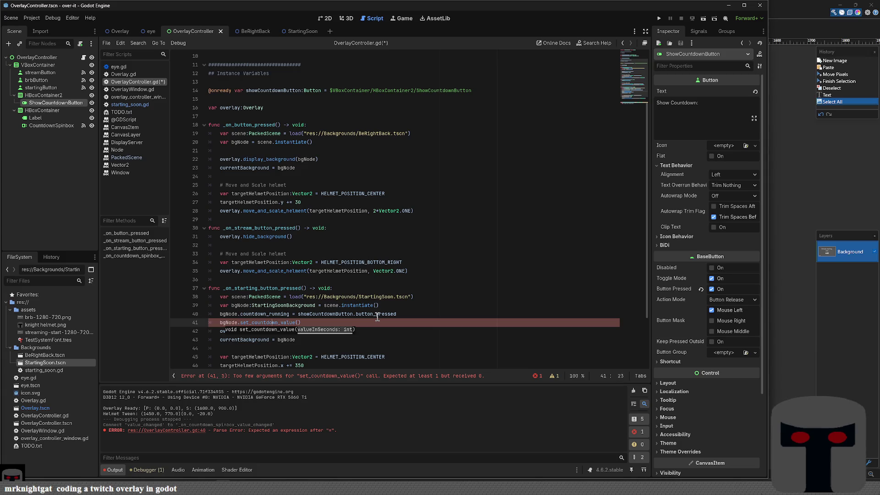
key("BackSpace")
key("BackSpace")
key("BackSpace")
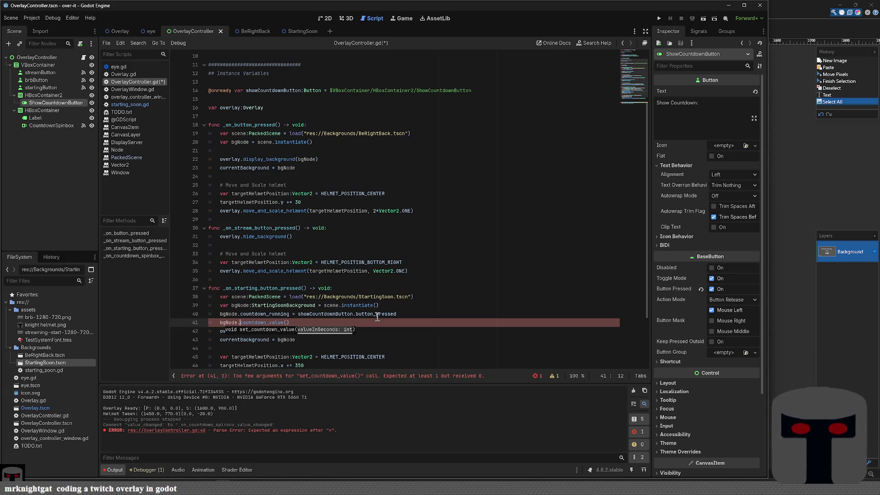
key("End")
key("BackSpace")
key("BackSpace")
type("=")
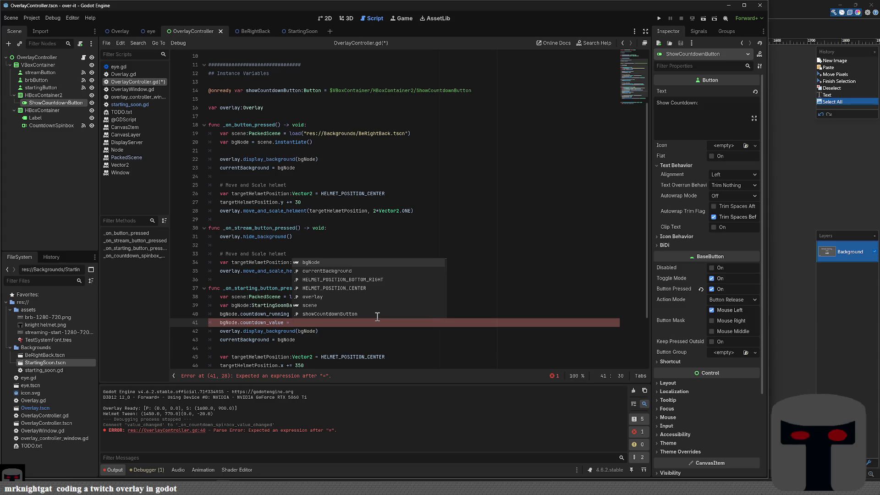
type("showCount")
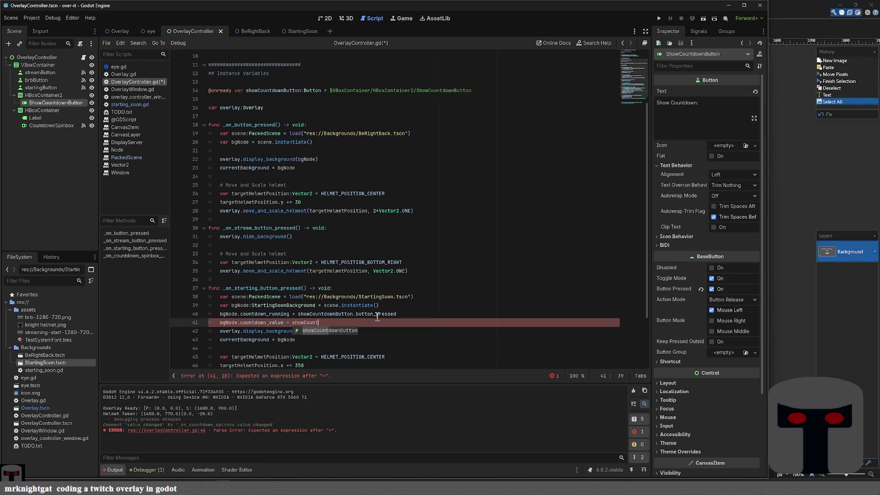
type("downButto")
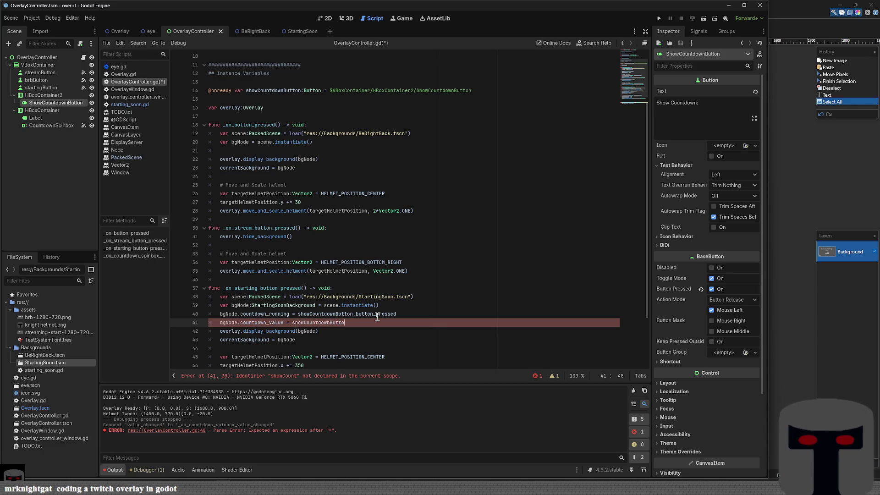
type("Spinbox.valu")
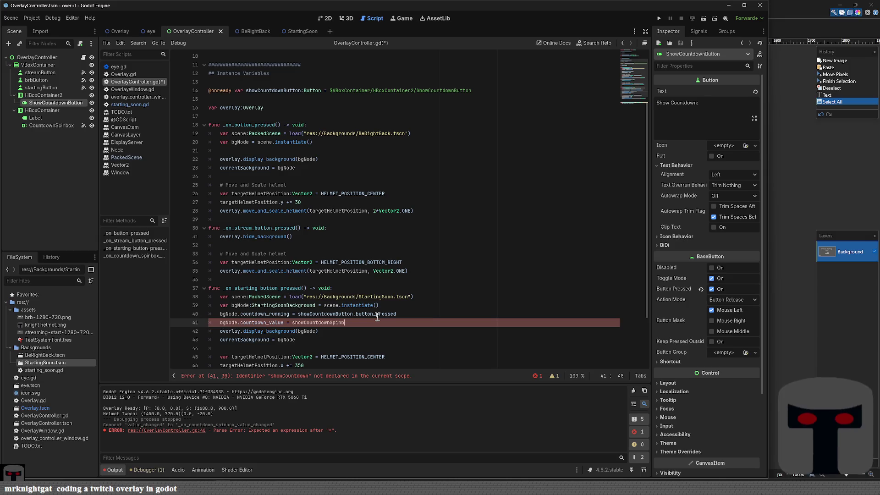
type("e")
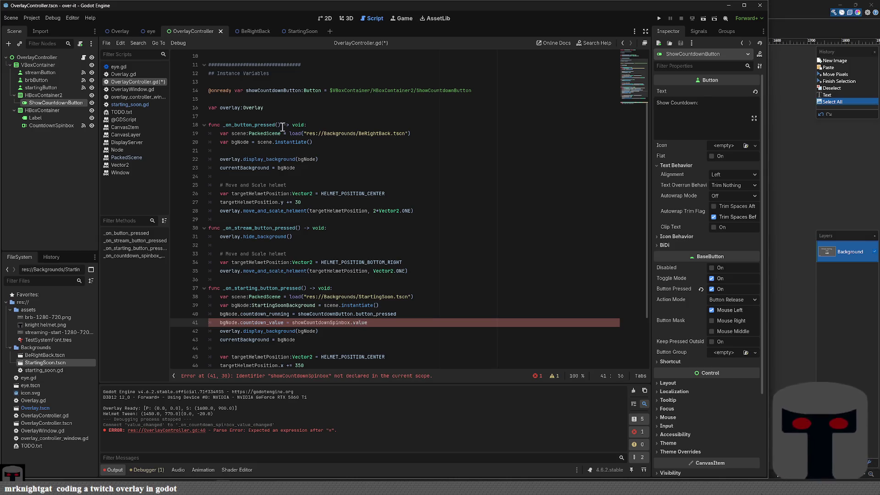
left_click(277, 99)
key("Return")
key("Up")
type("@onready v")
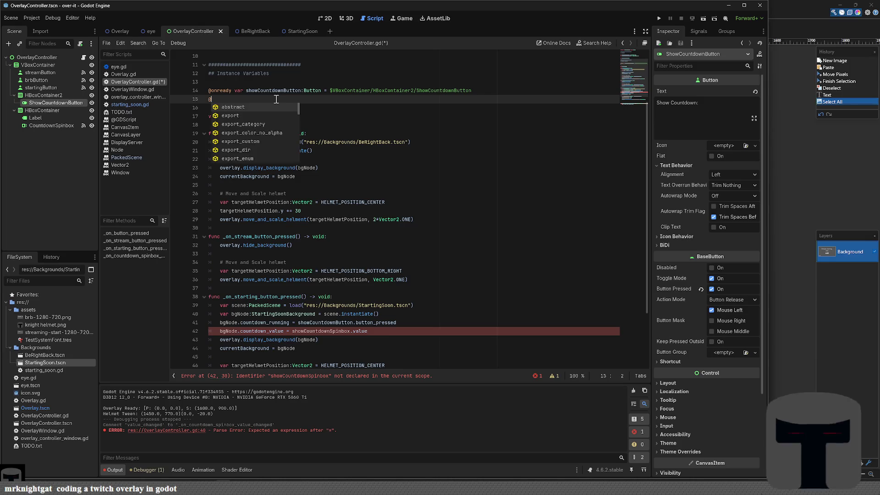
type("ar showCountdown")
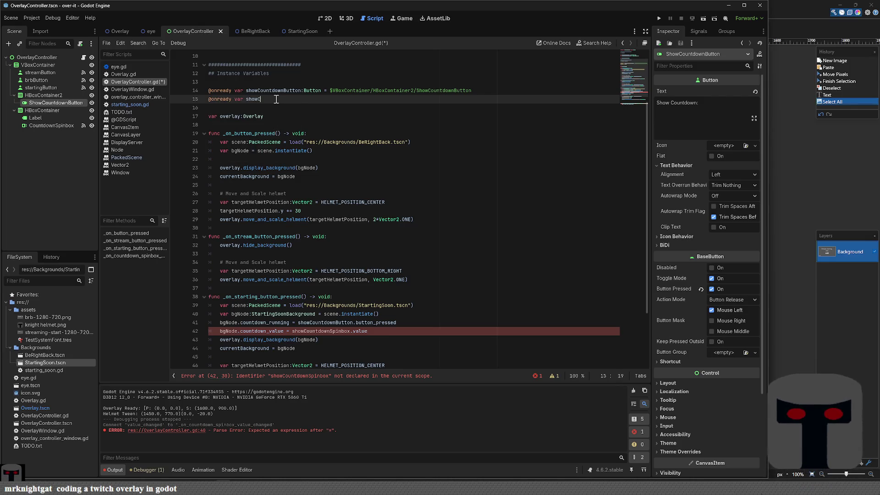
type("Spinbox:")
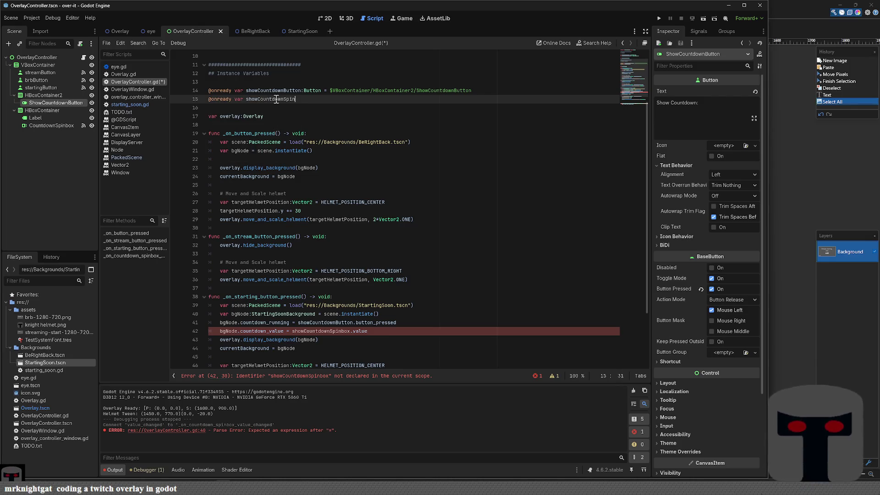
type("Spinbox ")
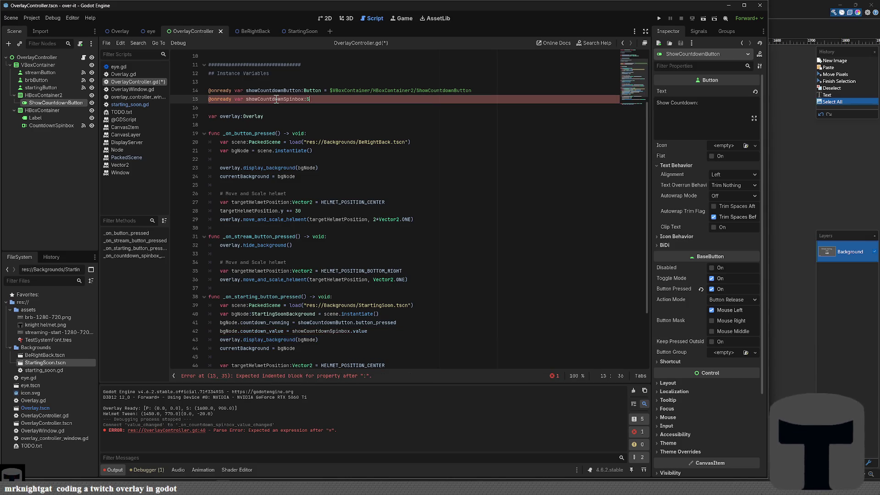
type("= $")
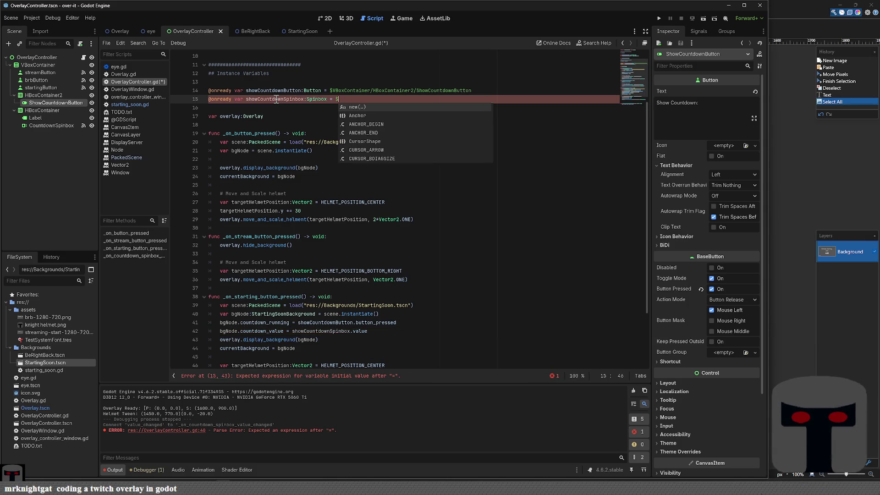
key("Down")
key("Down")
key("Down")
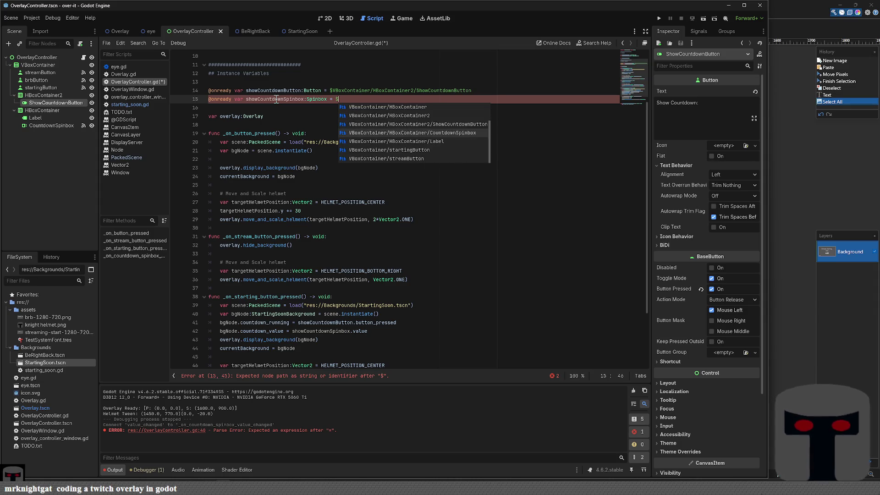
key("Return")
key("ctrl+s")
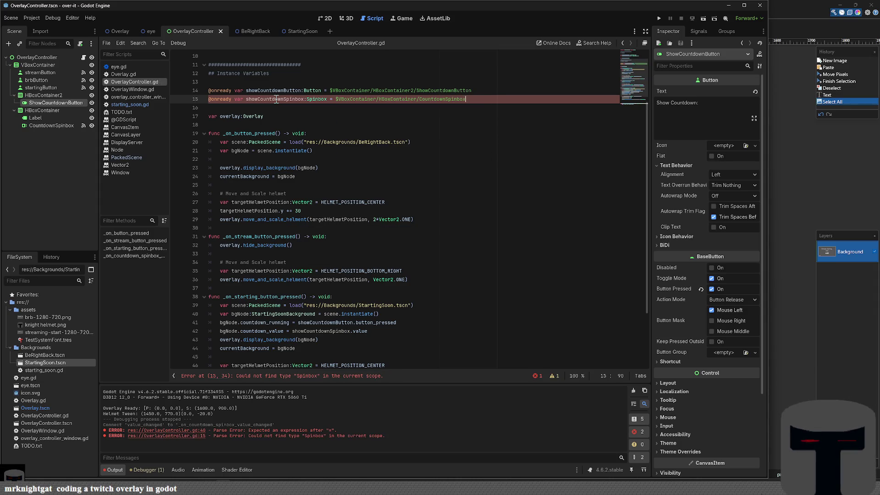
Step: Confirm the node's type is SpinBox in the scene, then fix the type casing to SpinBox on line 15
double_click(277, 100)
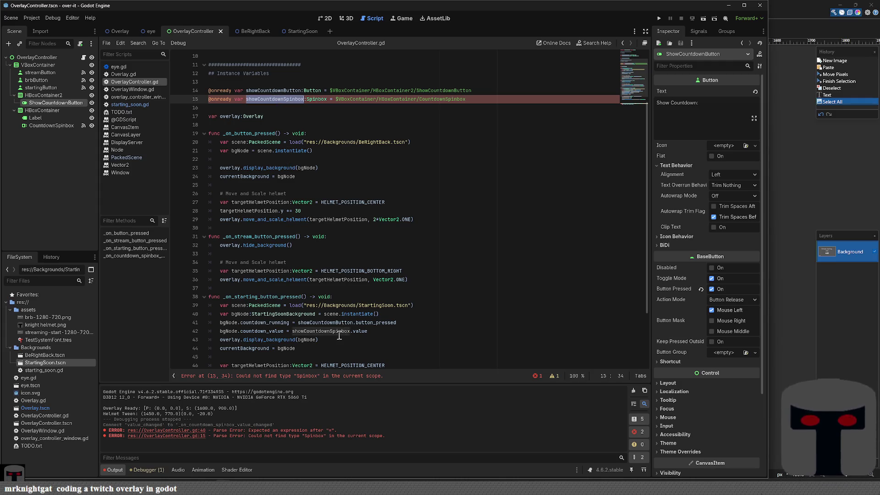
left_click(381, 334)
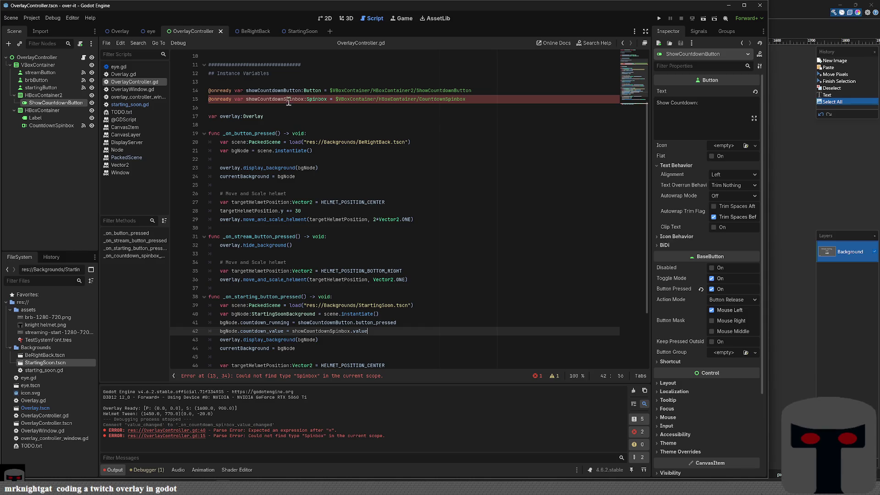
left_click(316, 99)
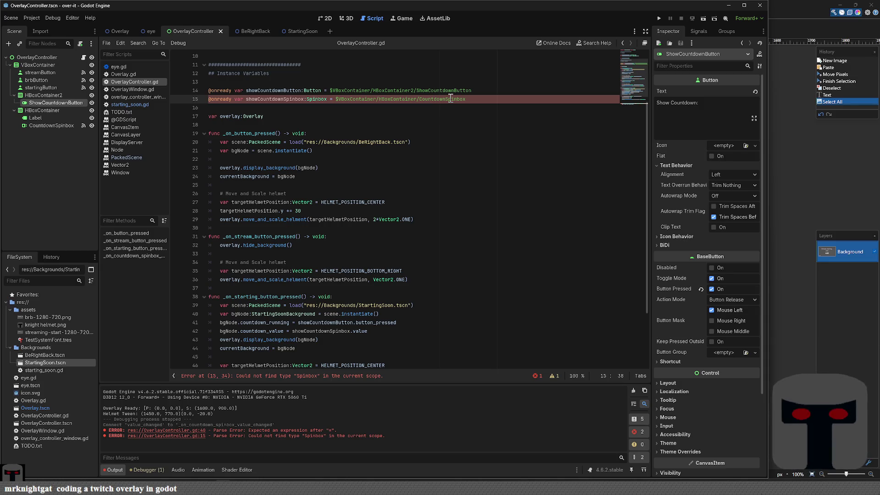
left_click(323, 107)
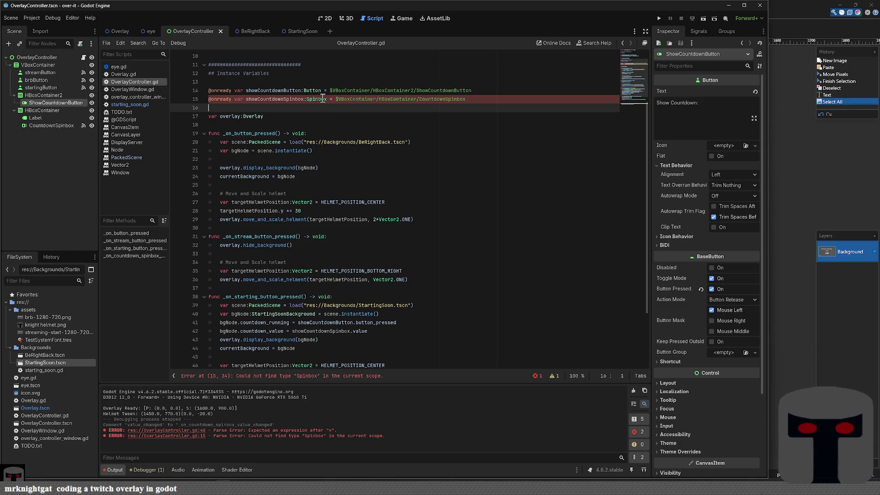
left_click(320, 99)
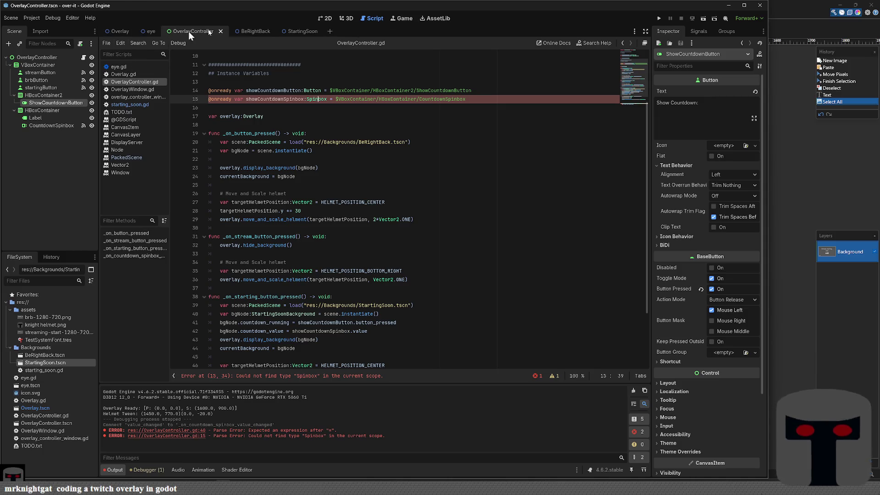
left_click(322, 18)
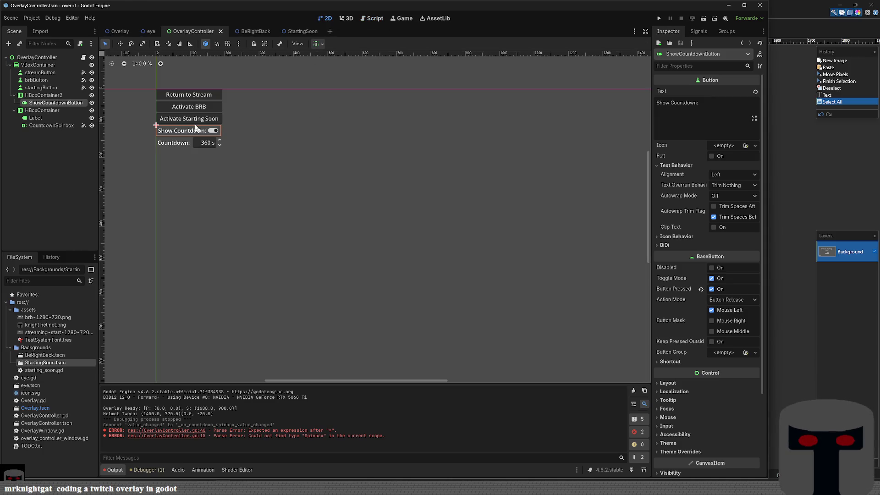
left_click(203, 144)
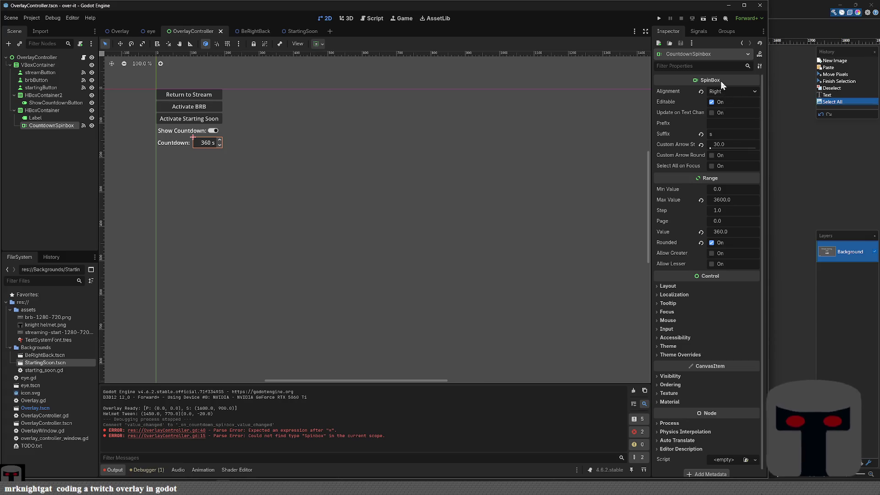
left_click(371, 19)
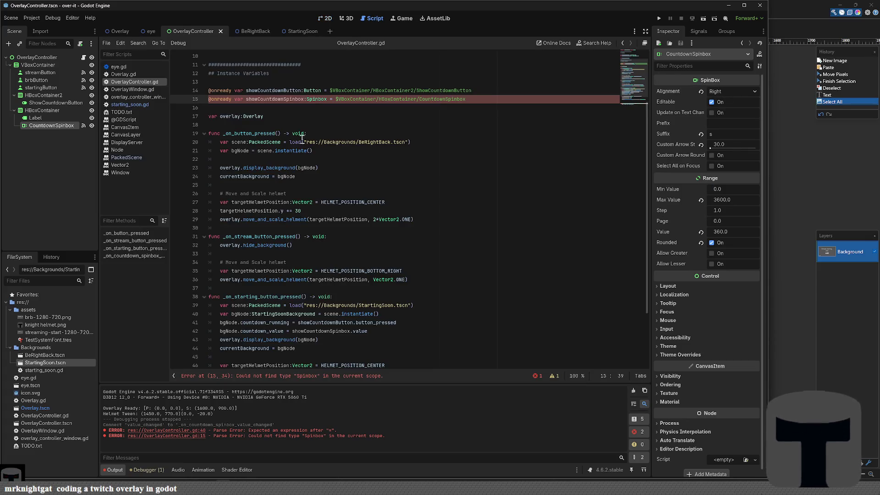
key("Delete")
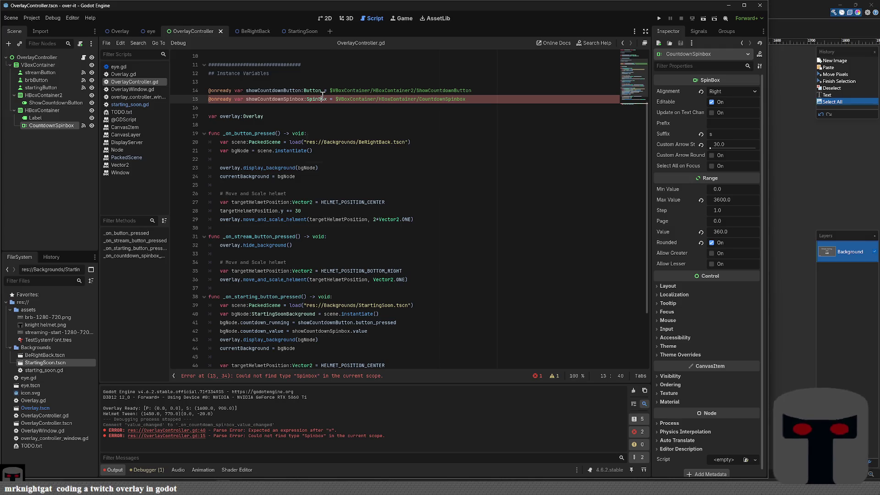
type("B")
key("Escape")
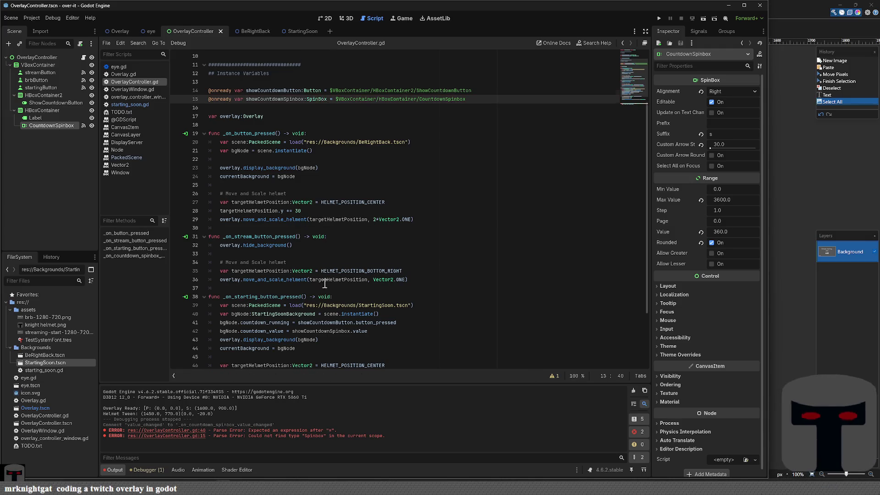
Step: Trim line 42's reference and rename the CountdownSpinbox node to CountdownSpinBox in the Scene dock
scroll(325, 284, "down", 1)
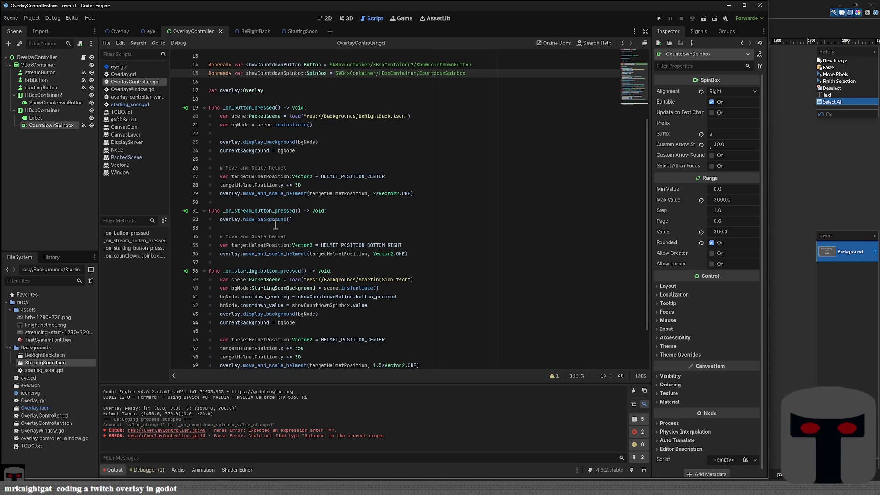
scroll(325, 266, "down", 2)
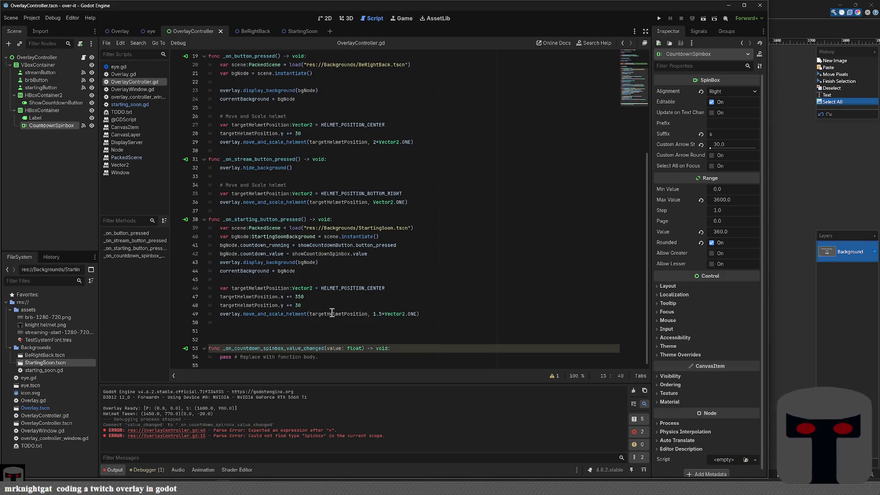
scroll(332, 314, "up", 1)
scroll(332, 314, "down", 1)
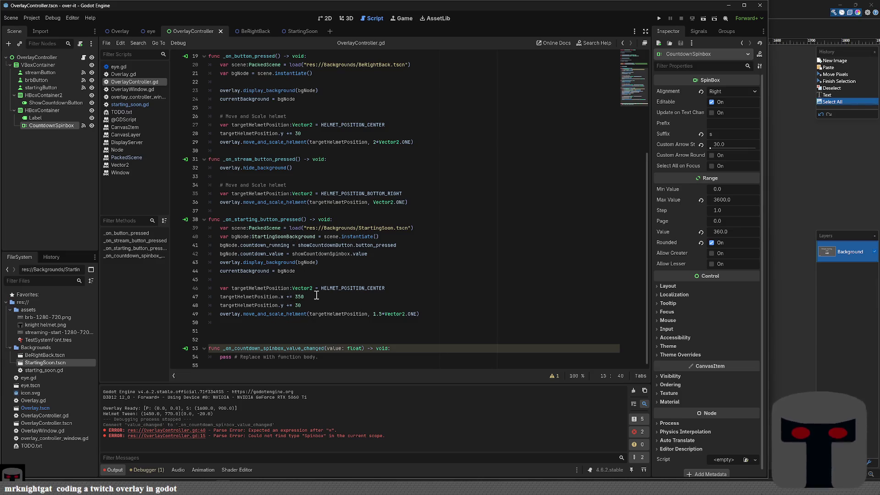
left_click(386, 255)
key("BackSpace")
key("BackSpace")
key("BackSpace")
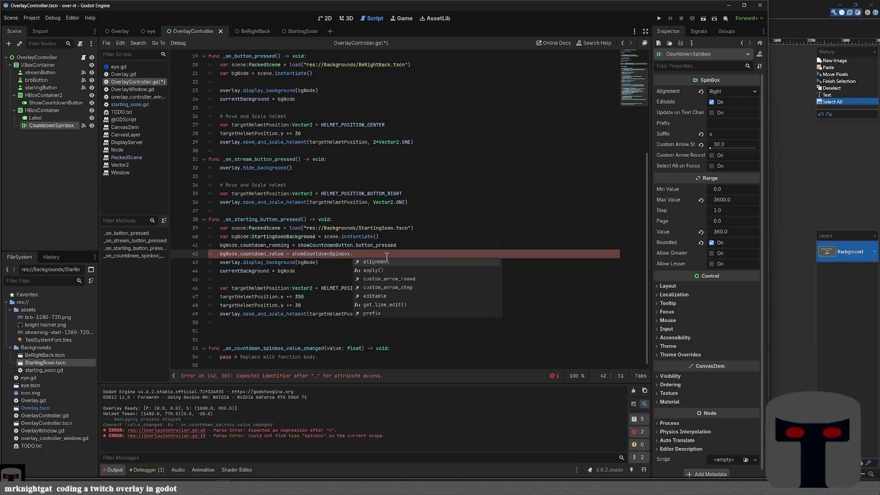
double_click(72, 126)
key("Escape")
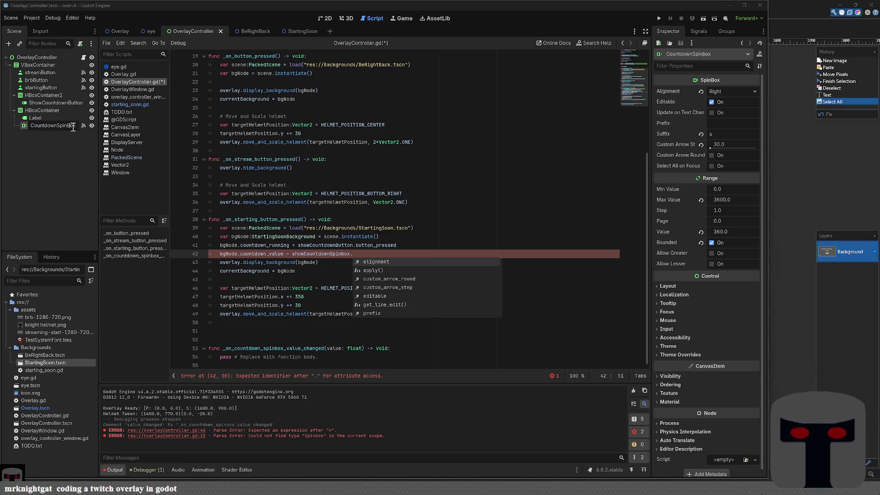
key("Return")
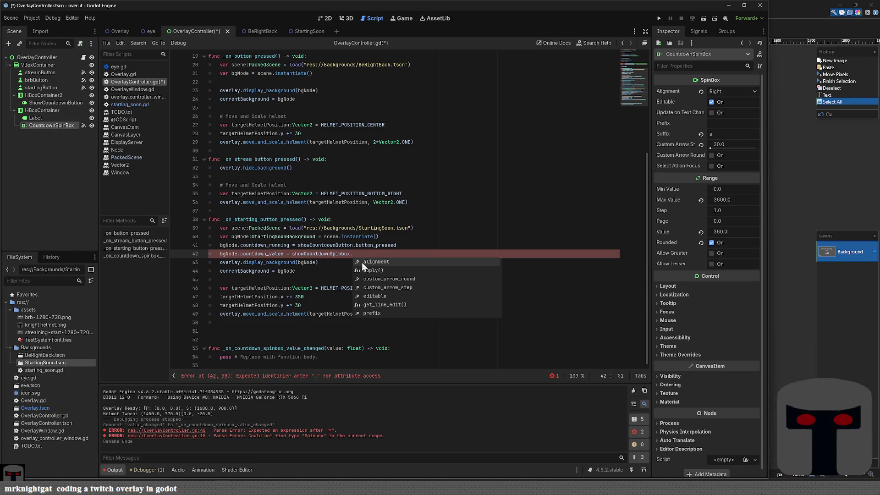
Step: Rename the variable to showCountdownSpinBox on lines 42 and 15, and save
left_click(346, 255)
type("B")
key("ctrl+s")
key("BackSpace")
scroll(372, 282, "up", 3)
left_click(298, 101)
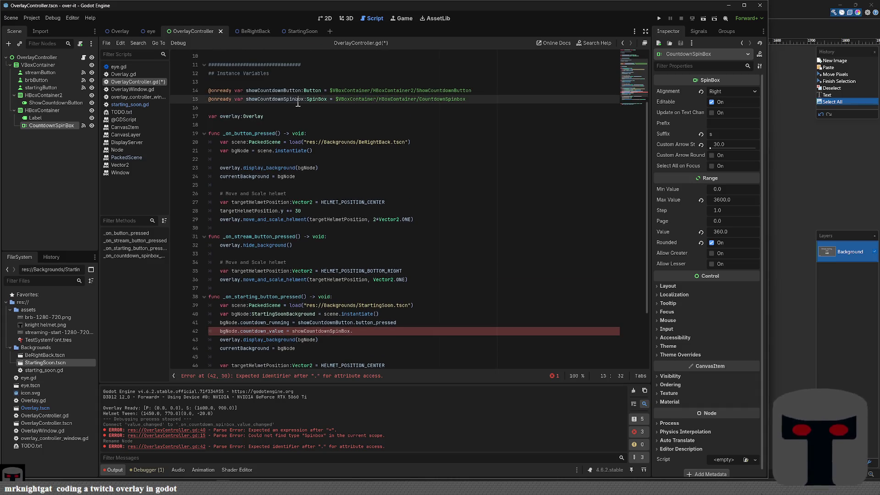
key("BackSpace")
type("B")
key("ctrl+s")
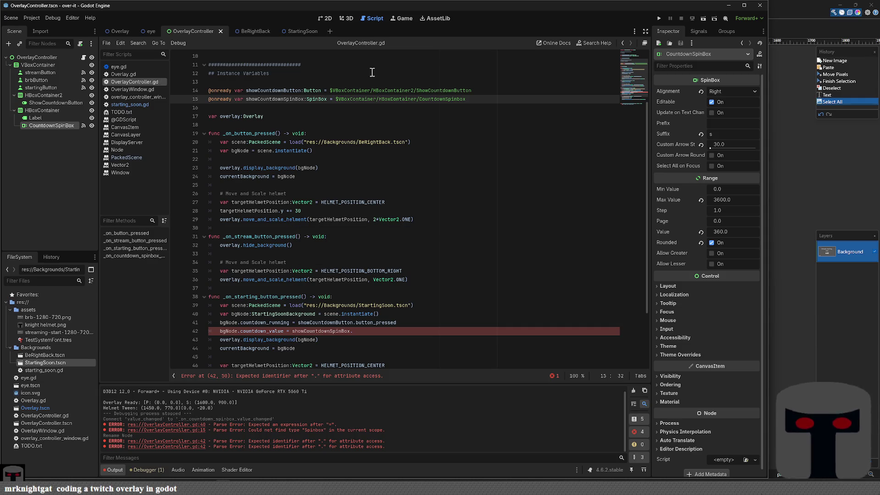
Step: Change line 15's node path to $VBoxContainer/HBoxContainer/CountdownSpinBox and save
scroll(362, 159, "up", 1)
left_click(457, 125)
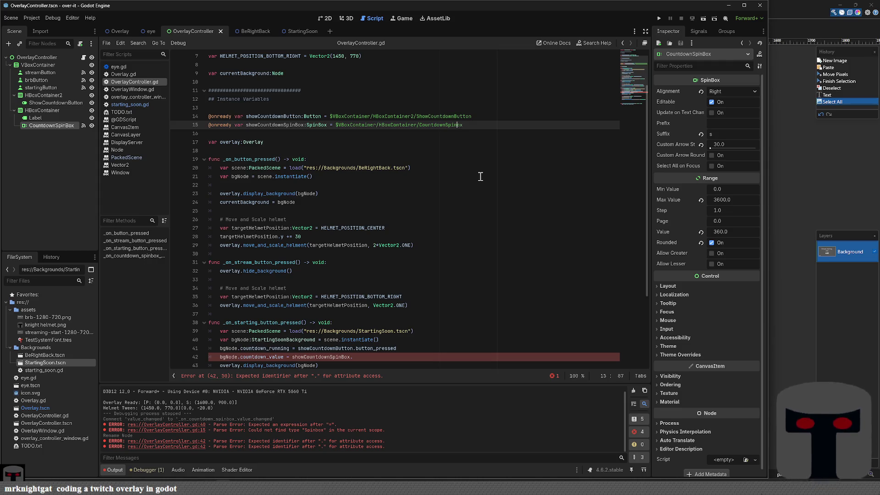
key("Delete")
type("B")
key("ctrl+s")
Step: Restore line 42 to read showCountdownSpinBox.value and save the script
scroll(454, 262, "down", 4)
left_click(407, 255)
type("/")
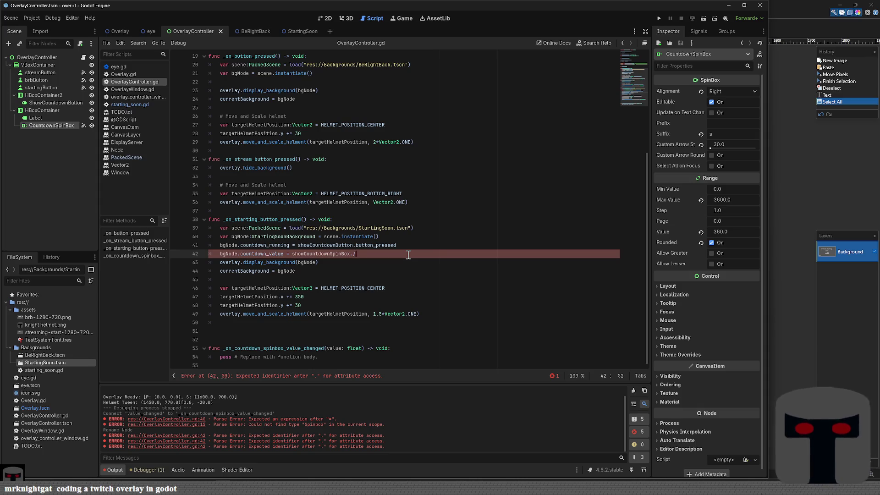
key("BackSpace")
type("value")
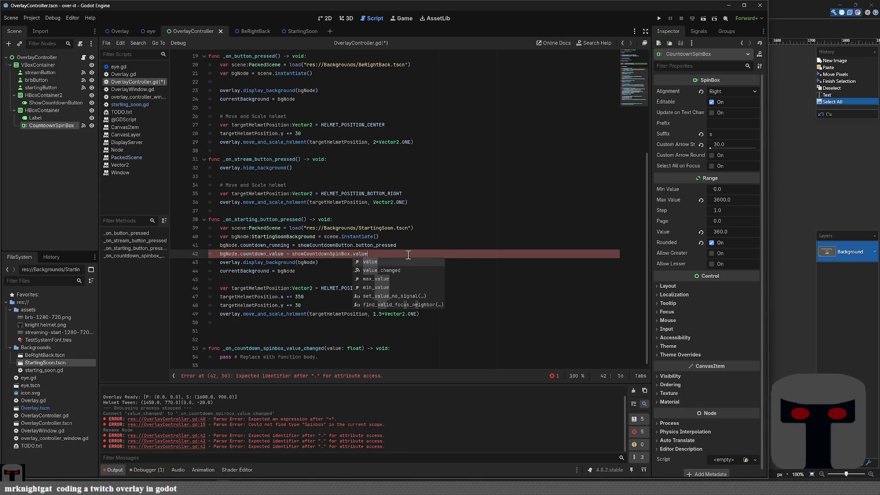
key("Escape")
key("ctrl+s")
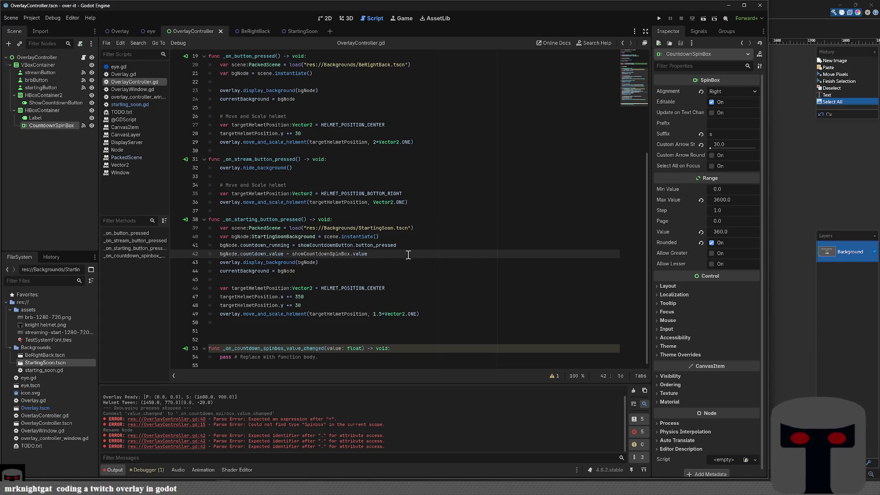
key("Down")
key("Down")
key("Down")
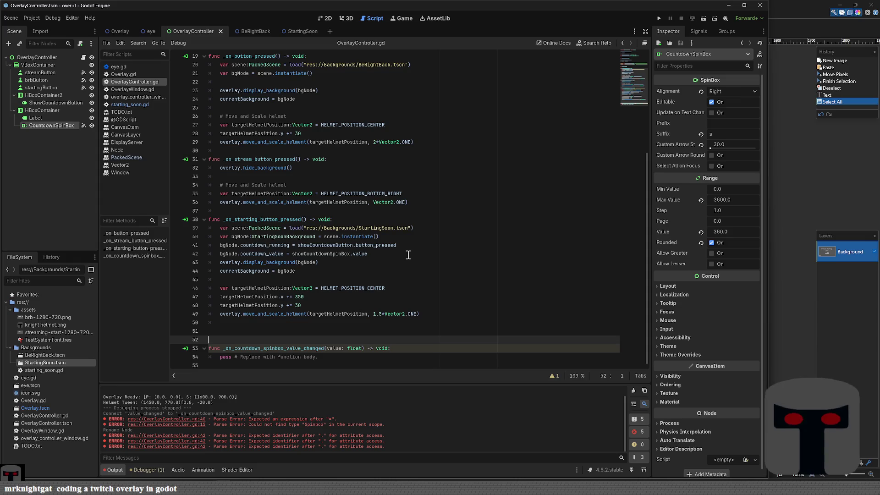
Step: Replace the pass in _on_countdown_spinbox_value_changed with a fresh indented line
key("BackSpace")
key("Down")
key("End")
key("Return")
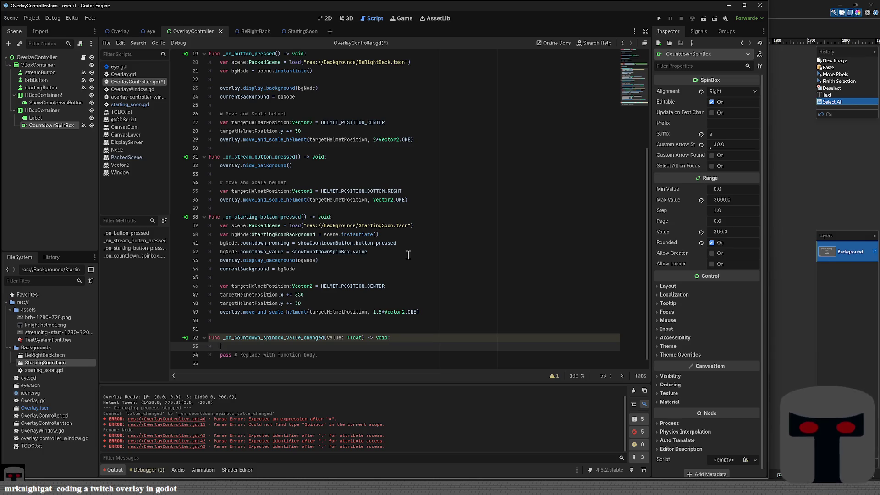
key("Return")
key("Return")
key("Up")
Step: Write 'if currentBackground.get_class() == StartingSoonBackground' in the handler using autocomplete
type("if current")
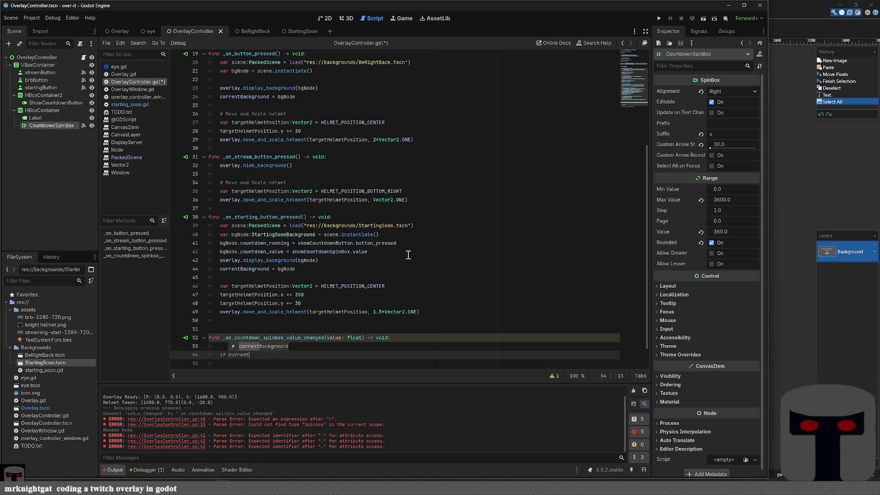
key("Return")
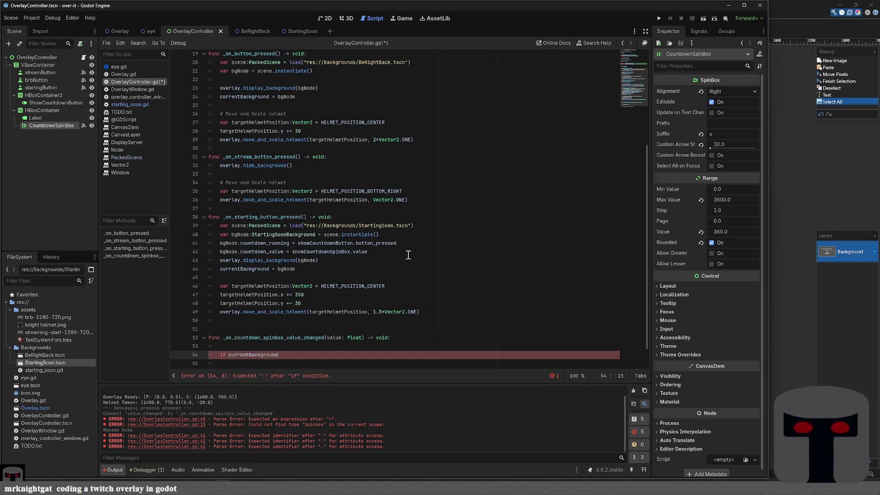
type(".")
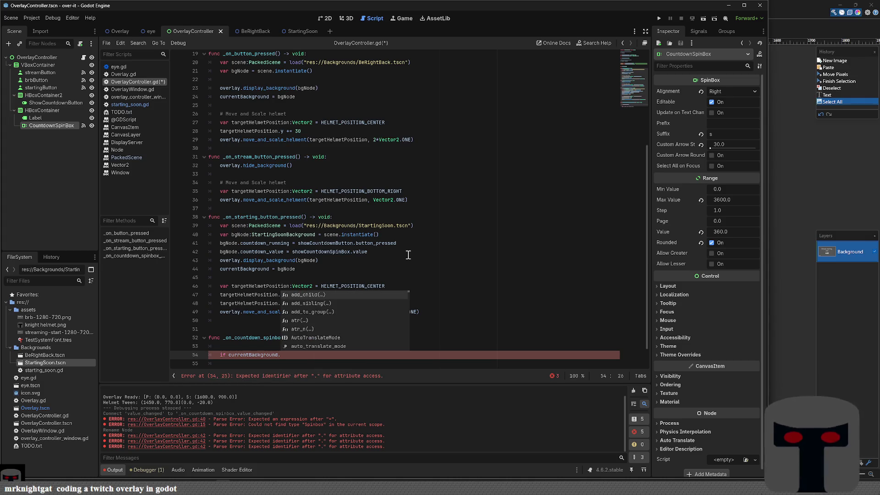
type("get")
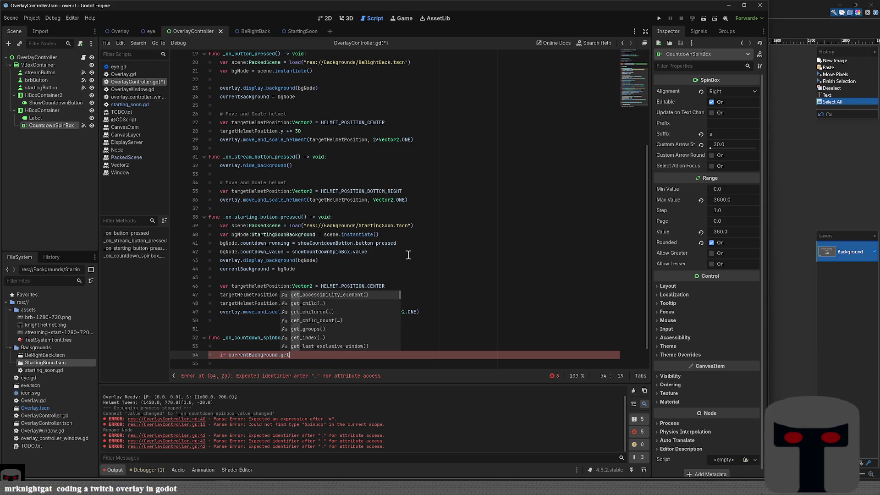
type("_cl")
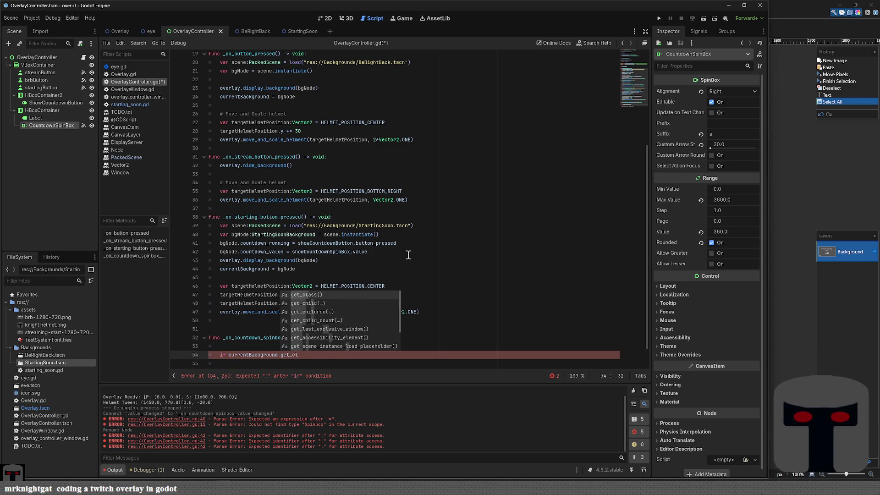
key("Return")
type("= Start")
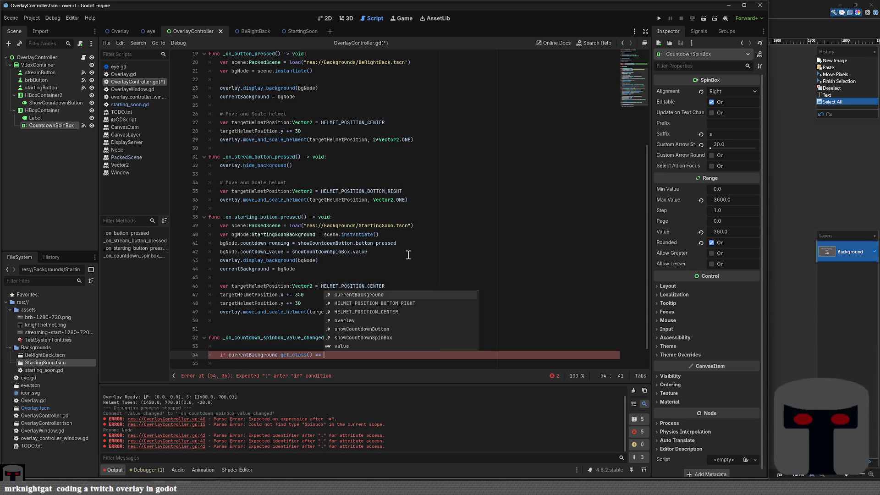
type("ing")
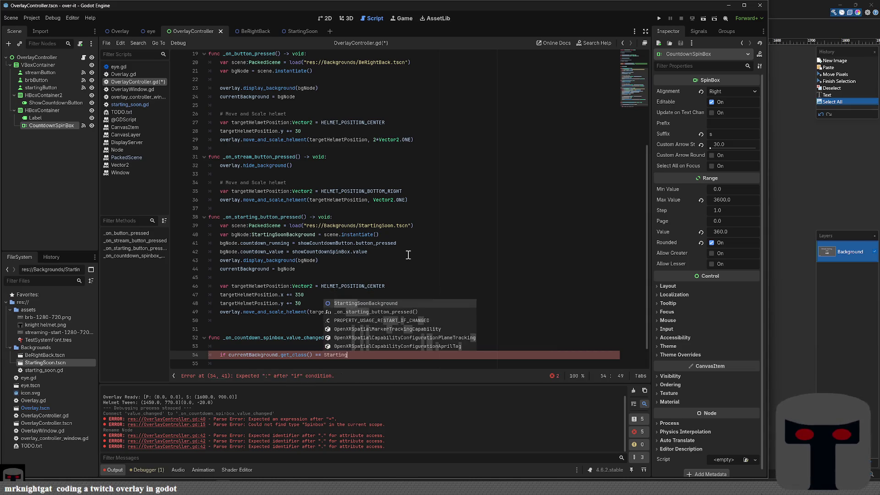
key("Return")
type(".")
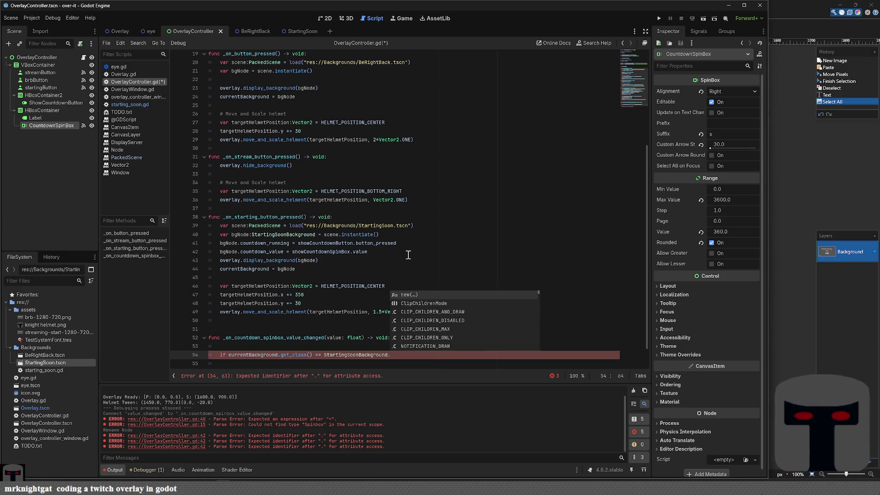
key("BackSpace")
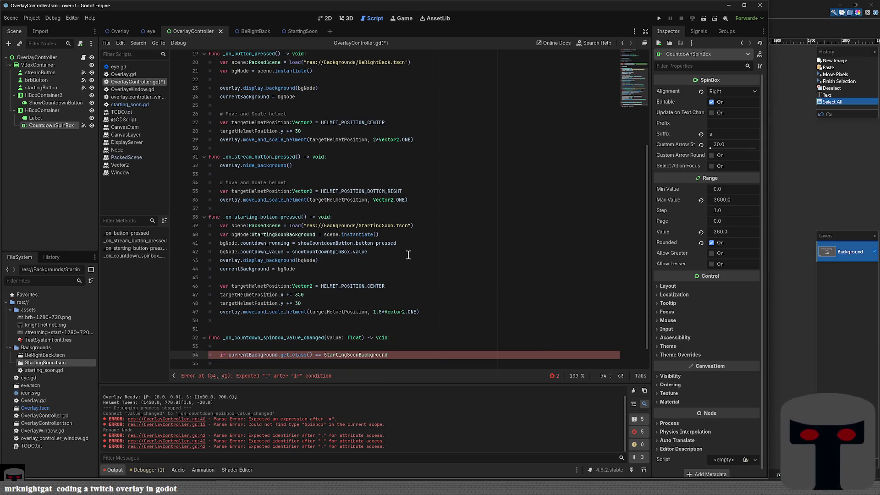
Step: Check the class_name in starting_soon.gd, then return to OverlayController.gd and save
left_click(365, 355, "ctrl")
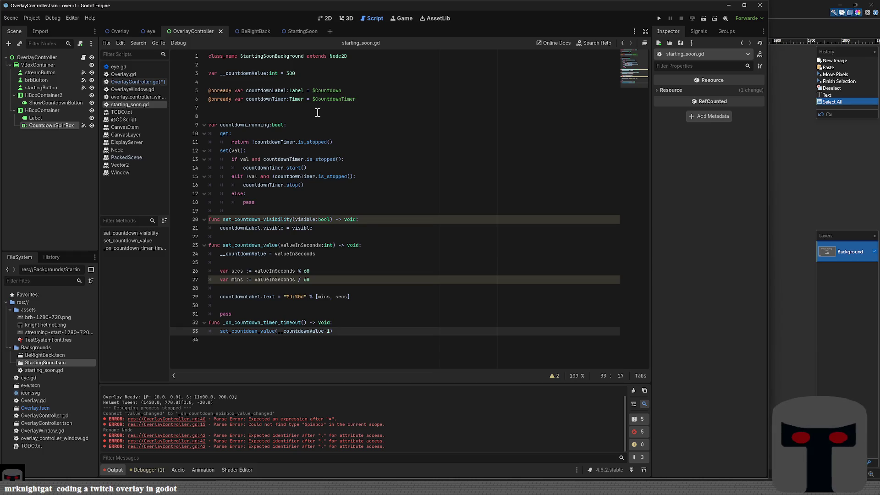
key("alt+Left")
key("ctrl+s")
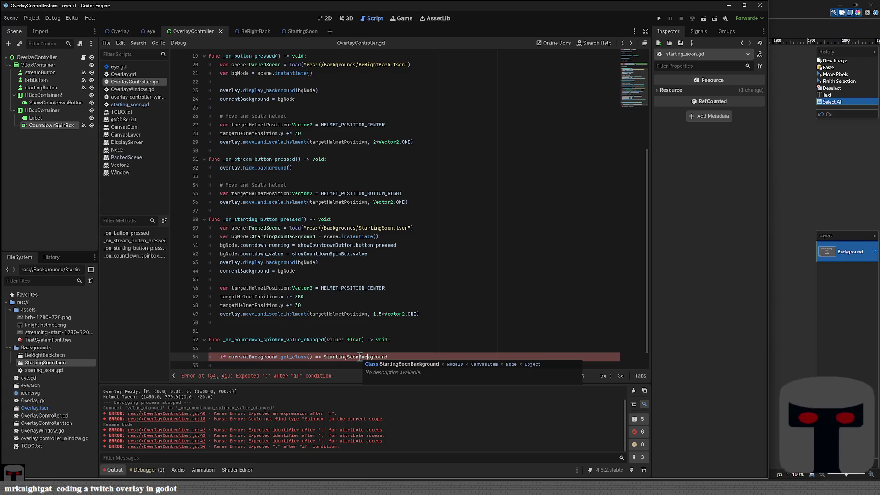
Step: Retype StartingSoonBackground at the end of line 54 and append a dot for member access
left_click(407, 356)
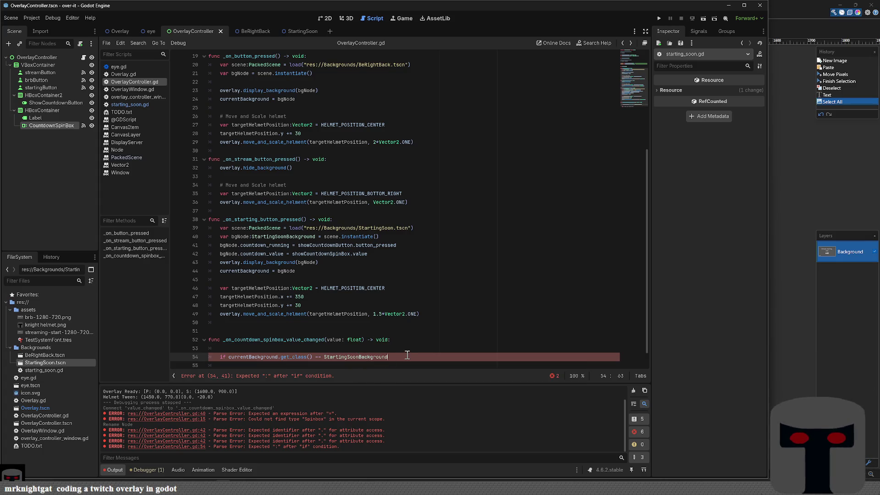
type(".")
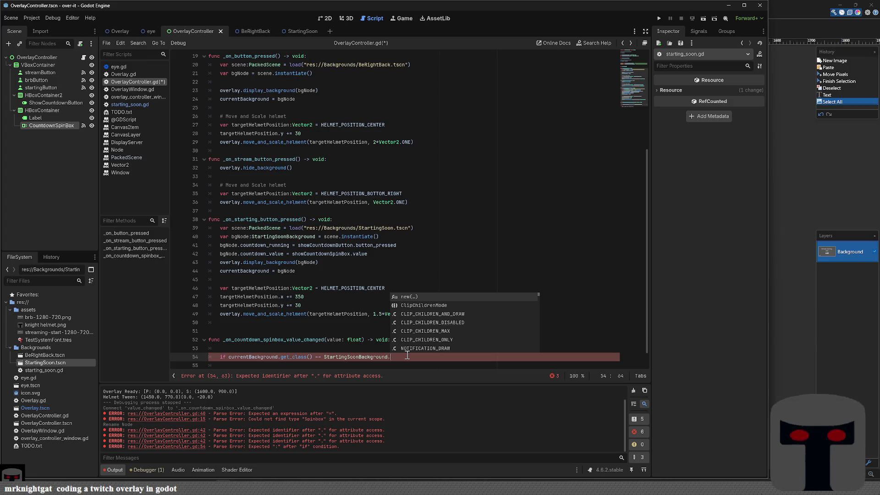
key("BackSpace")
key("BackSpace")
key("BackSpace")
key("BackSpace")
key("BackSpace")
key("BackSpace")
type("Start")
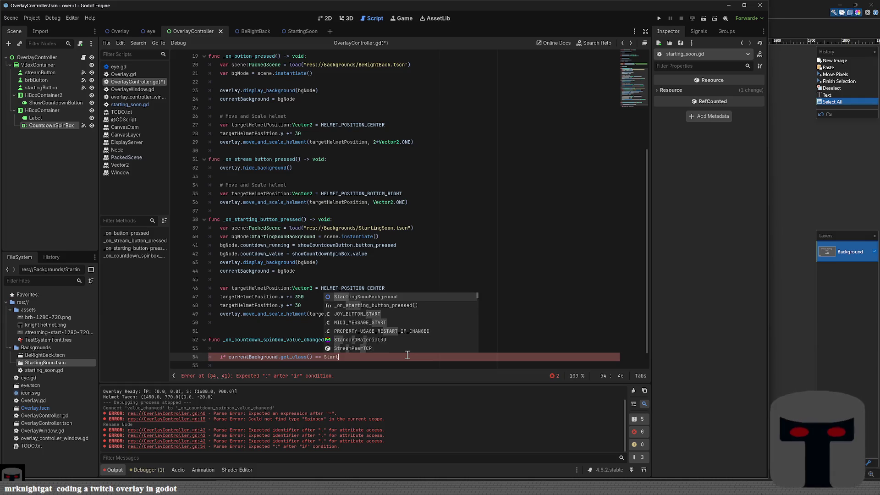
type("ing")
key("Return")
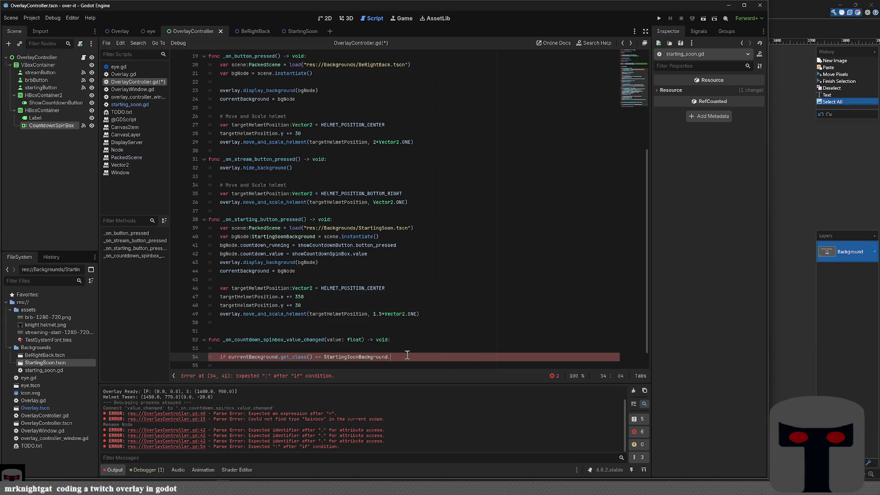
type(".")
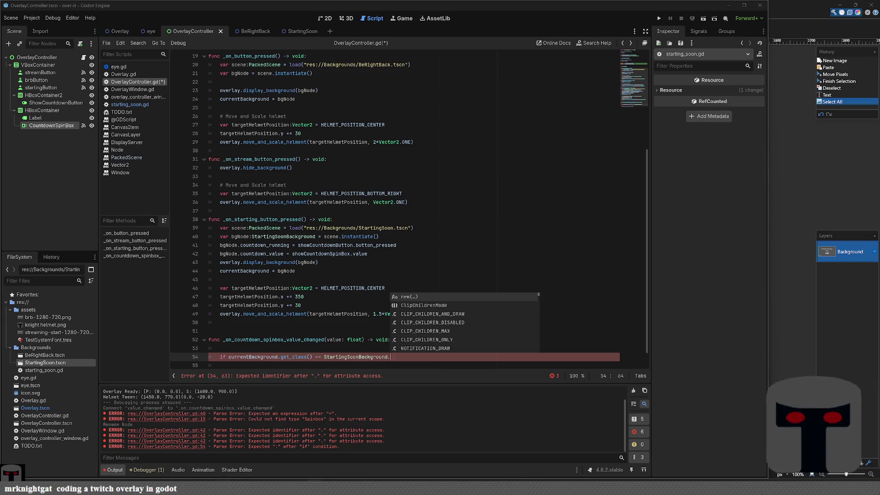
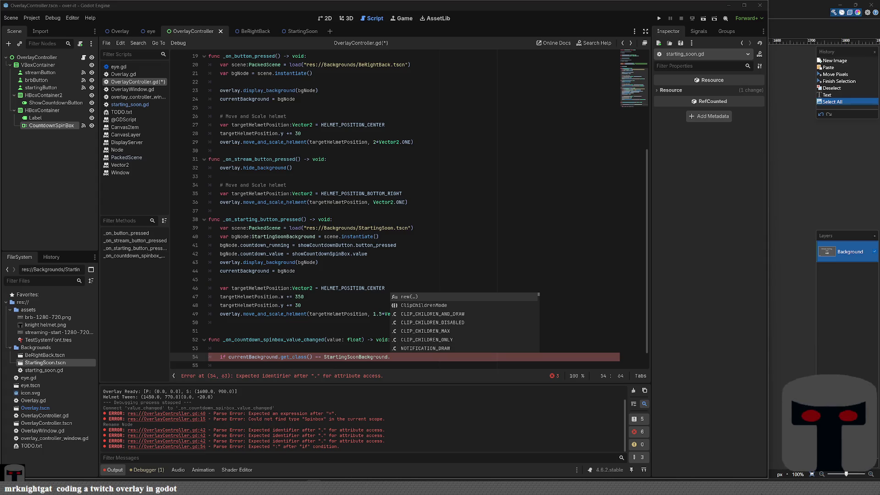
Step: Select the trailing 'StartingSoonBackground.' text at the end of line 54 for retyping
left_click(403, 358)
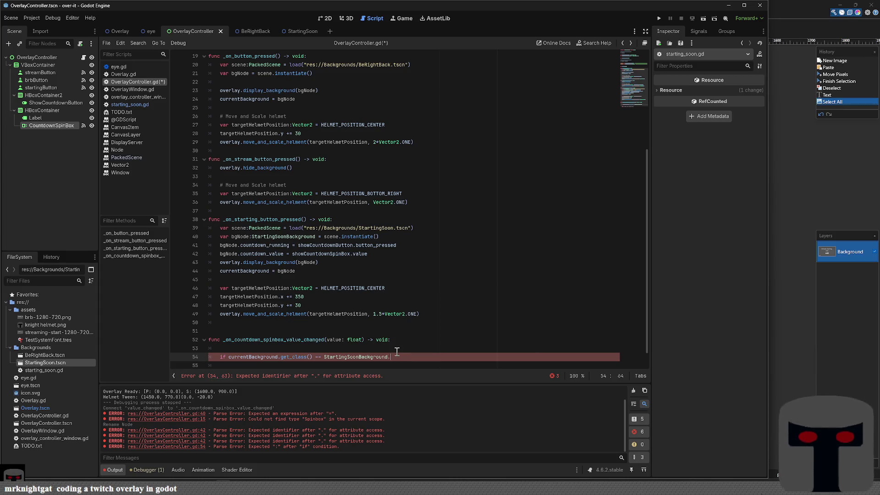
key("ctrl+space")
scroll(397, 348, "down", 15)
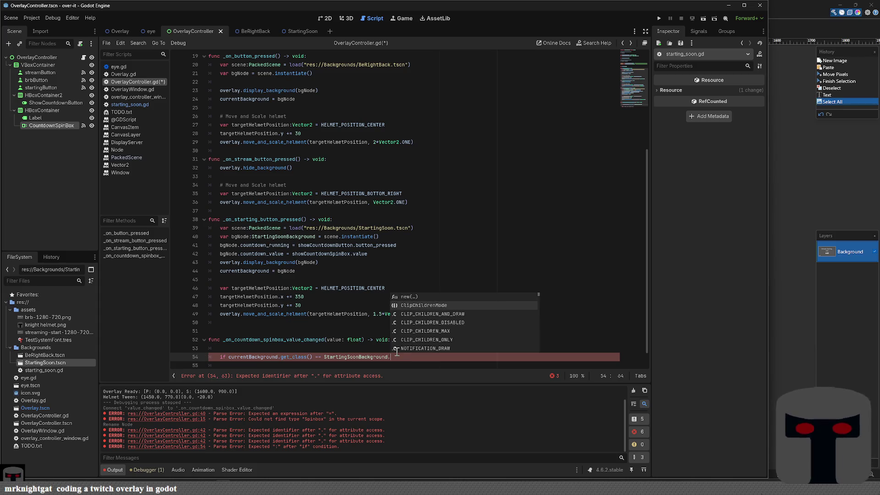
scroll(397, 352, "down", 5)
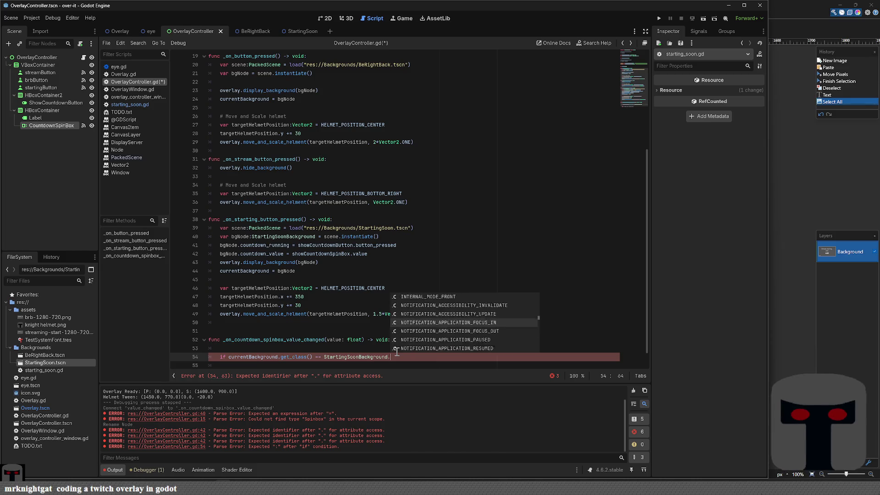
key("shift+Home")
key("End")
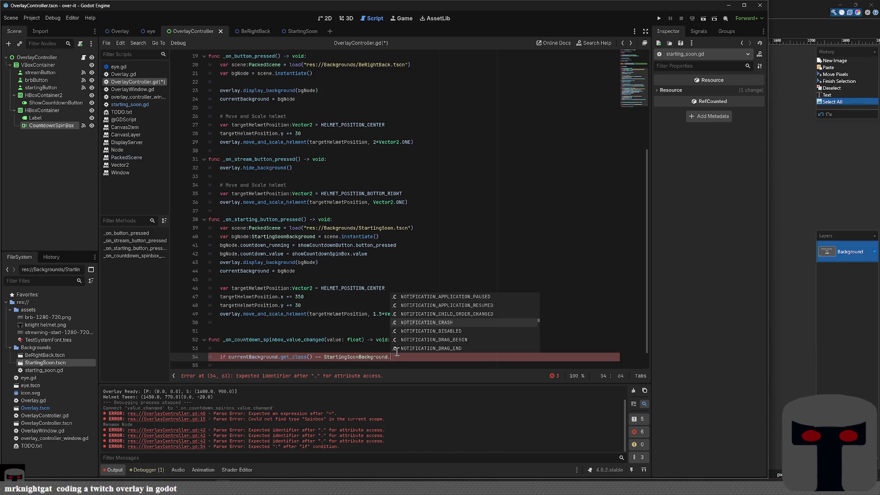
key("shift+Left")
key("shift+Left")
key("shift+Left")
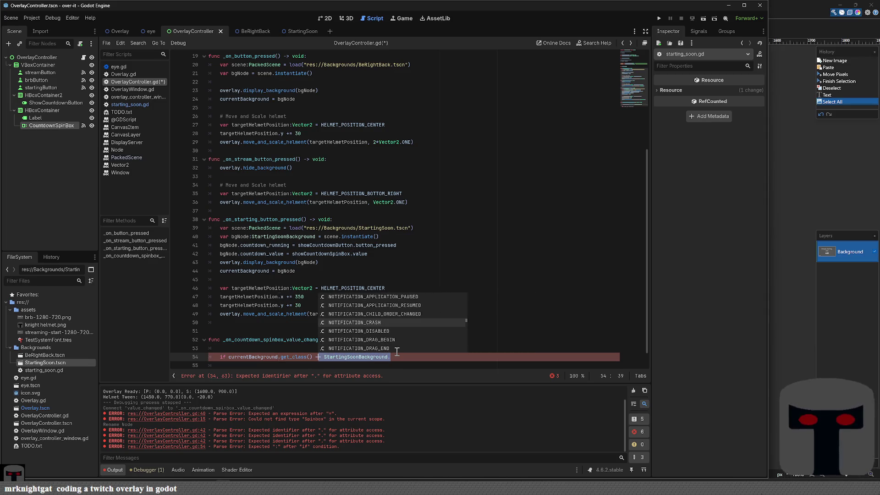
Step: Retype StartingSoonBackground via autocomplete and append .class to it
type("Starting")
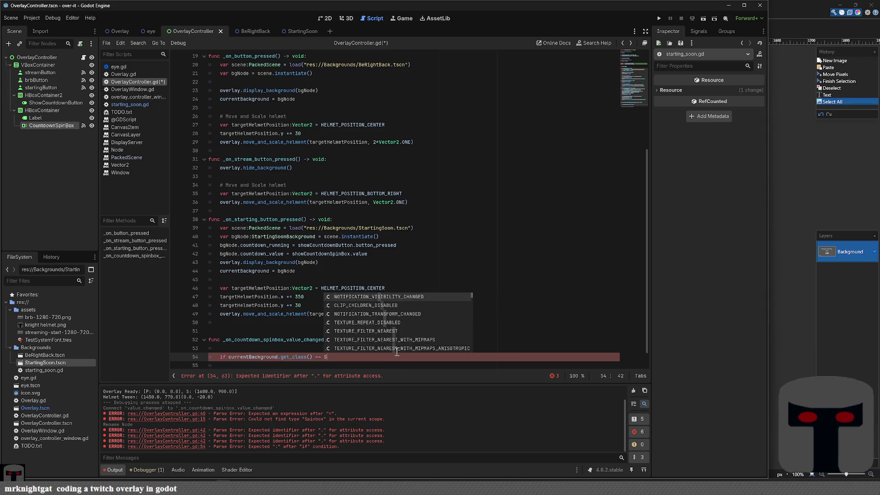
key("Return")
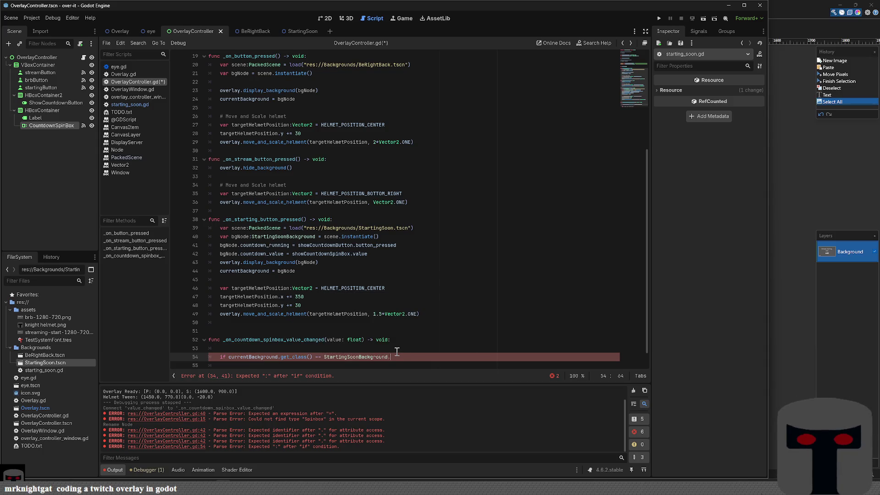
type(".")
key("Escape")
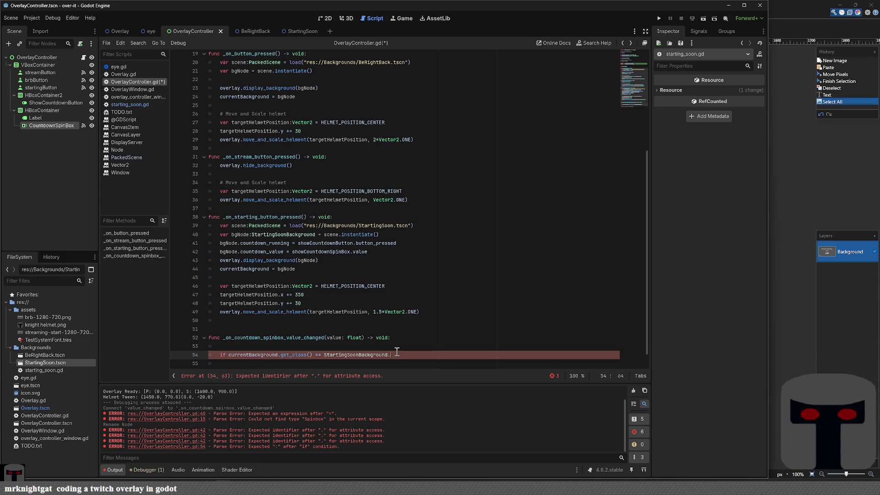
key("ctrl+space")
key("BackSpace")
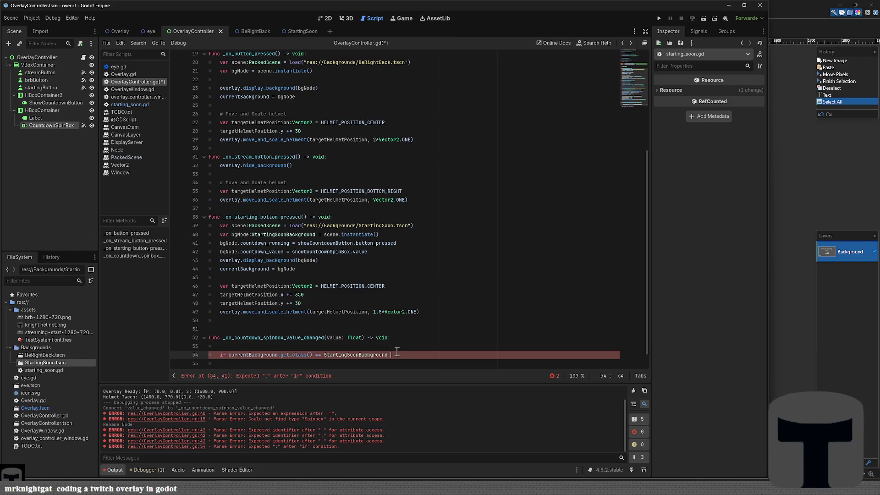
type("class")
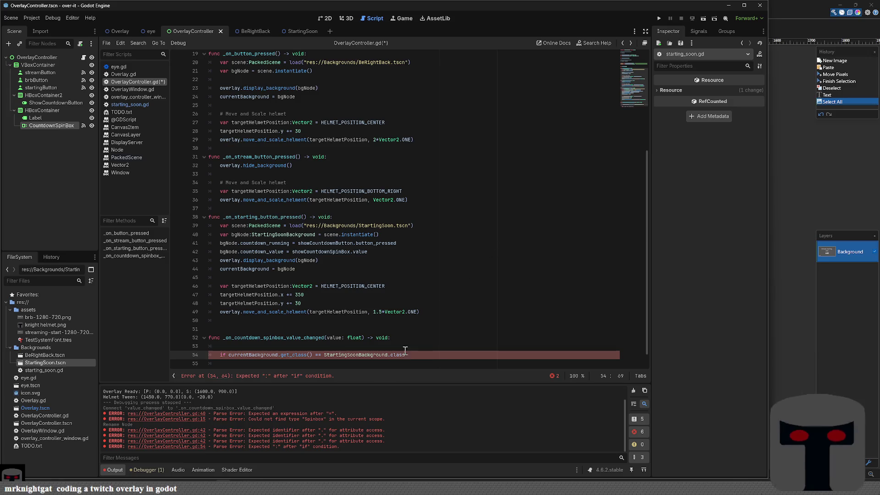
left_click(298, 356, "ctrl")
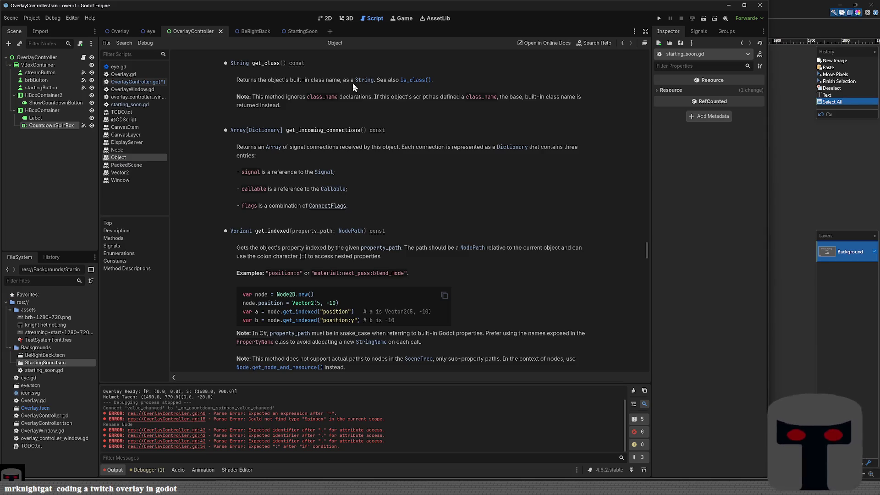
left_click(411, 81)
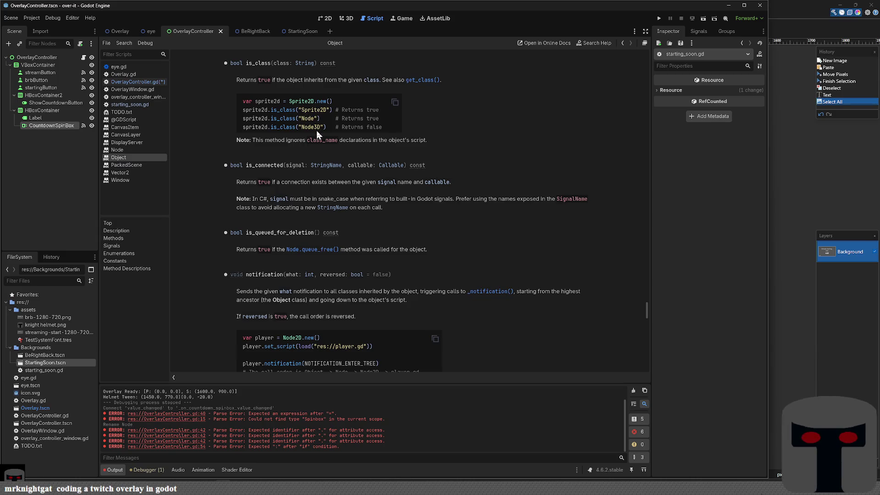
key("alt+Left")
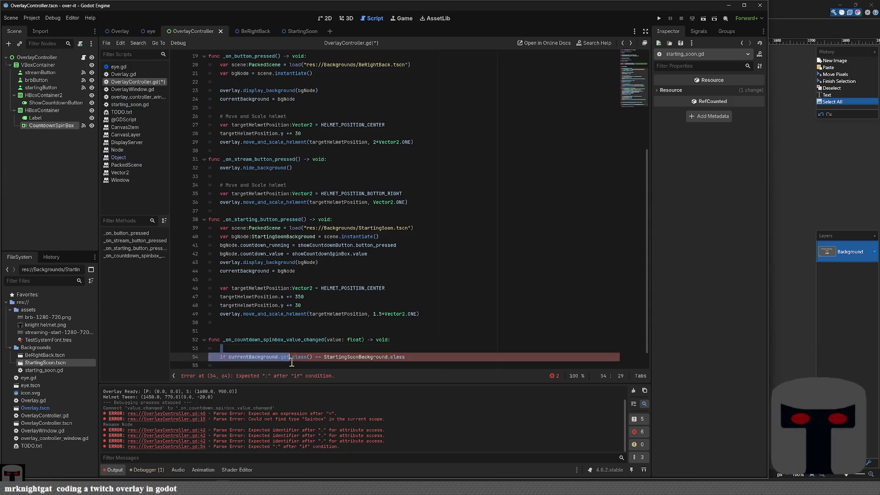
Step: Replace get_class with is_class on line 54
double_click(299, 353)
type("isclas")
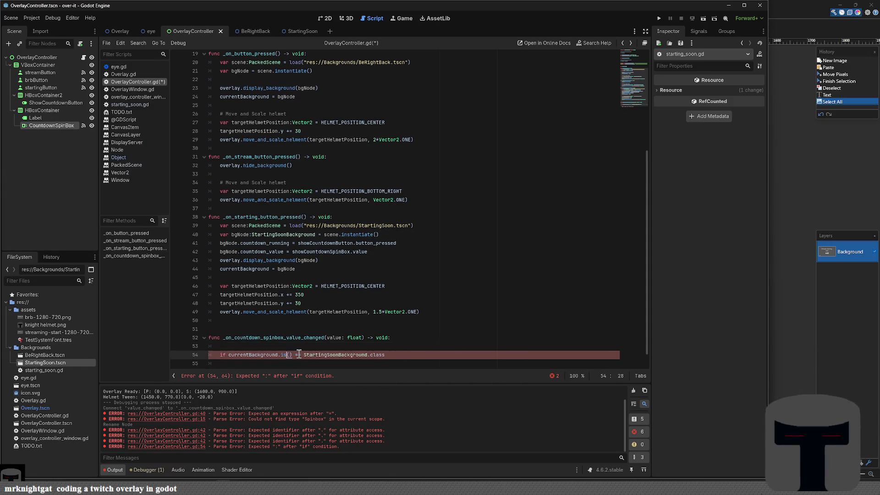
key("BackSpace")
key("BackSpace")
key("BackSpace")
type("_cl")
key("Return")
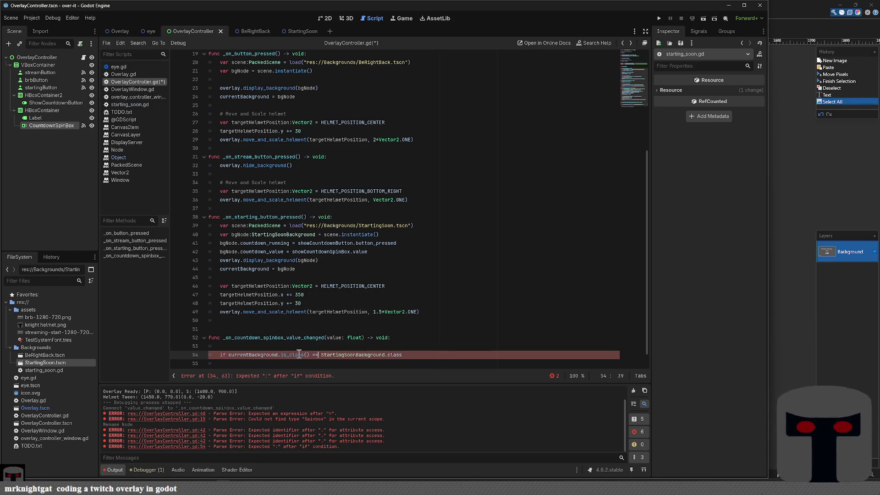
Step: Pass "StartingSoonBackground" to is_class, end the line with a colon, and save
key("ctrl+shift+Right")
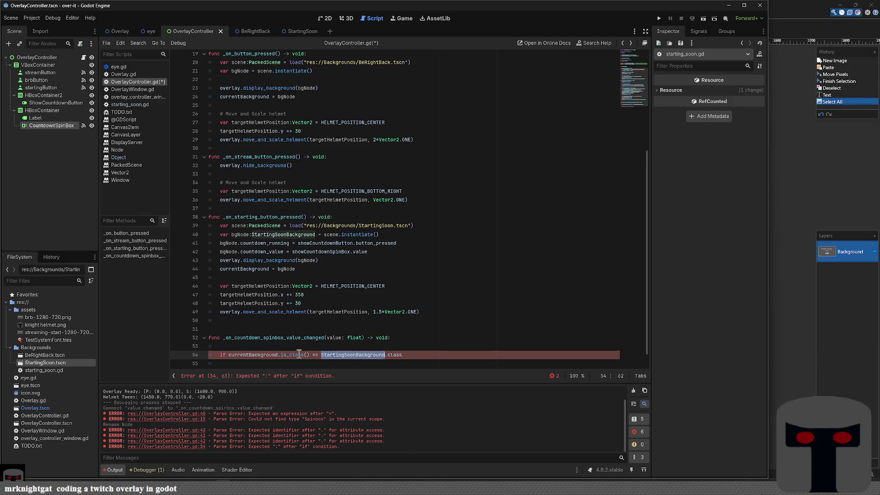
key("BackSpace")
key("Left")
key("Left")
key("Left")
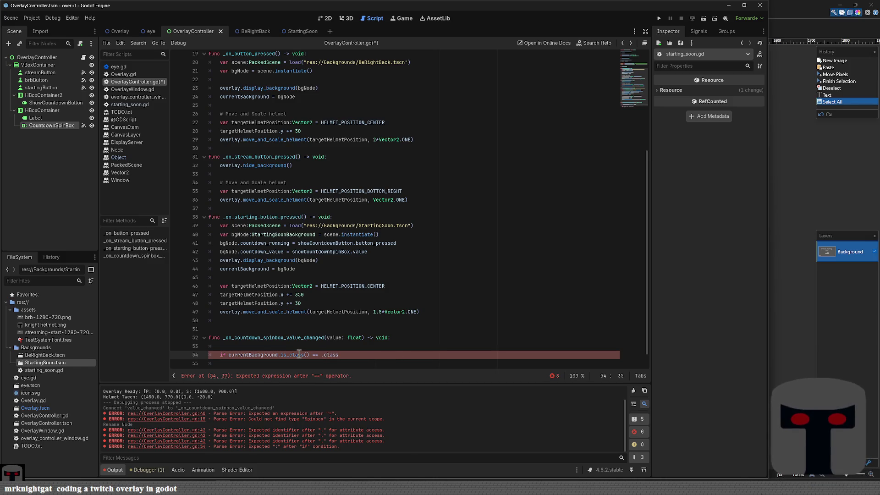
type("\"StartingSoonBackground")
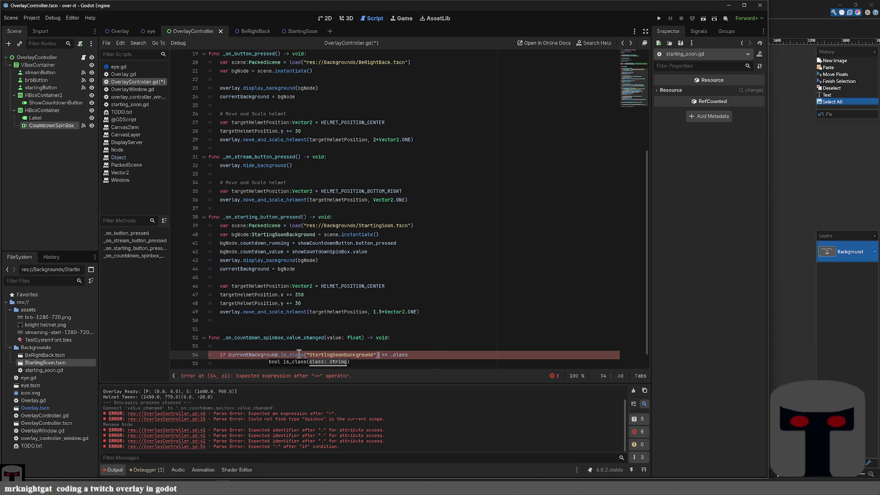
key("shift+End")
type(":")
key("Return")
key("ctrl+s")
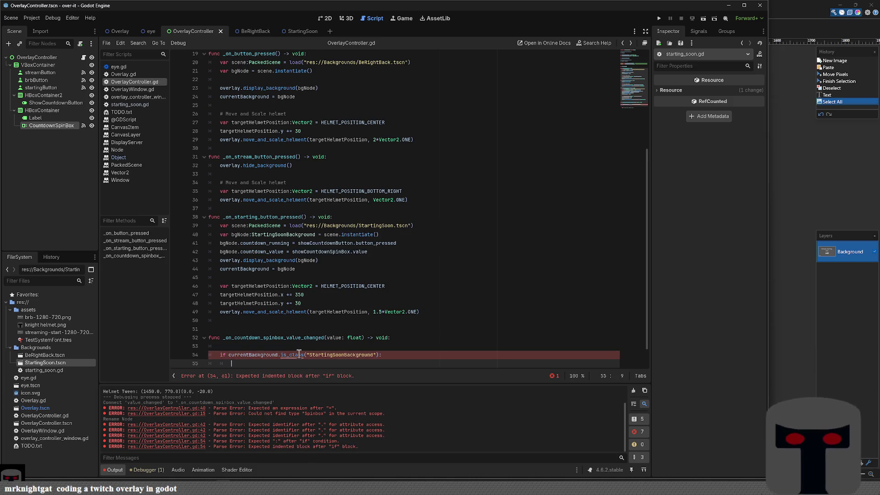
scroll(239, 337, "down", 1)
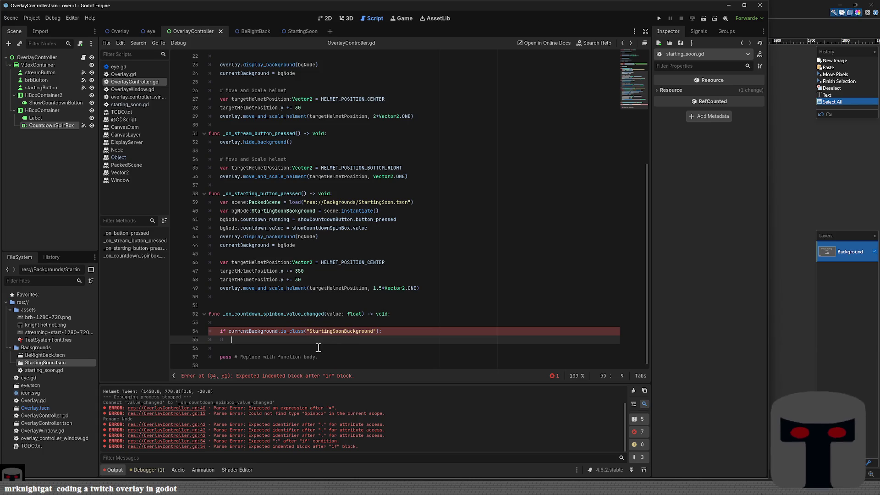
Step: Write currentBackground on line 55 inside the if block
type("bgNode")
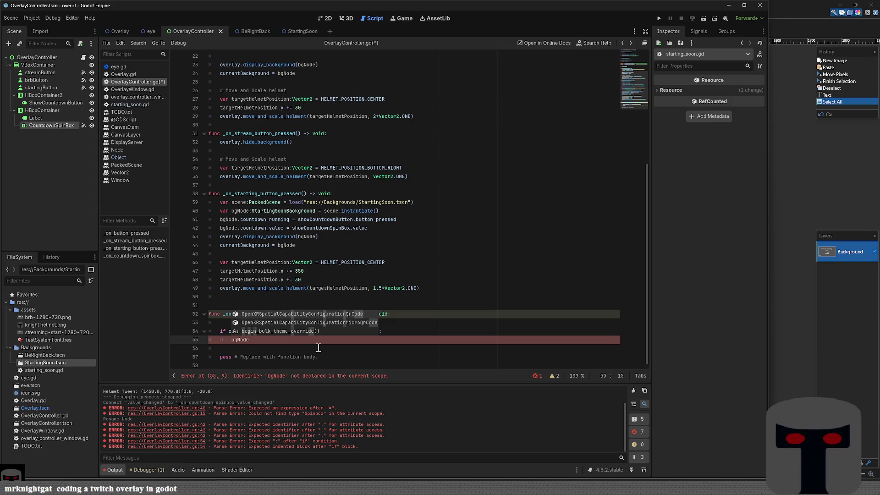
key("BackSpace")
key("BackSpace")
key("BackSpace")
type("currentBackground.")
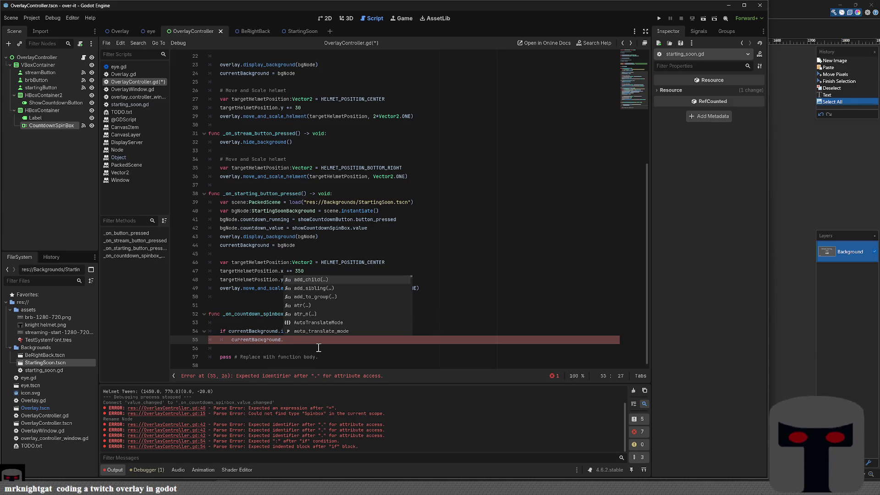
scroll(281, 214, "up", 7)
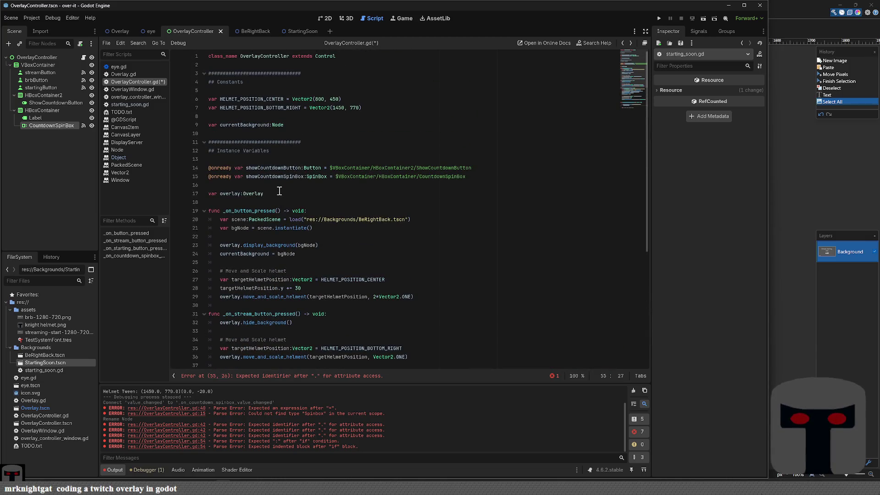
scroll(278, 146, "down", 7)
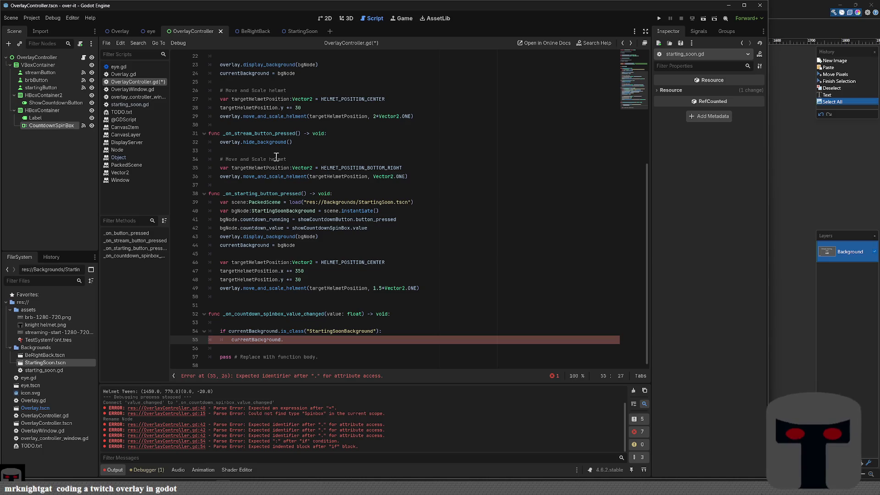
scroll(277, 158, "up", 3)
scroll(276, 157, "down", 3)
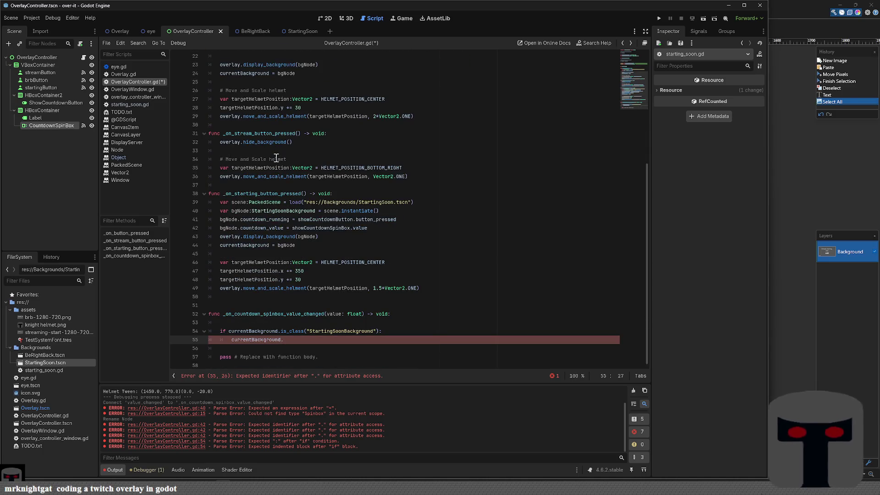
key("BackSpace")
Step: Make line 55 read var soonBg:StartingSoonBackground = currentBackground and save
key("Home")
type("var ")
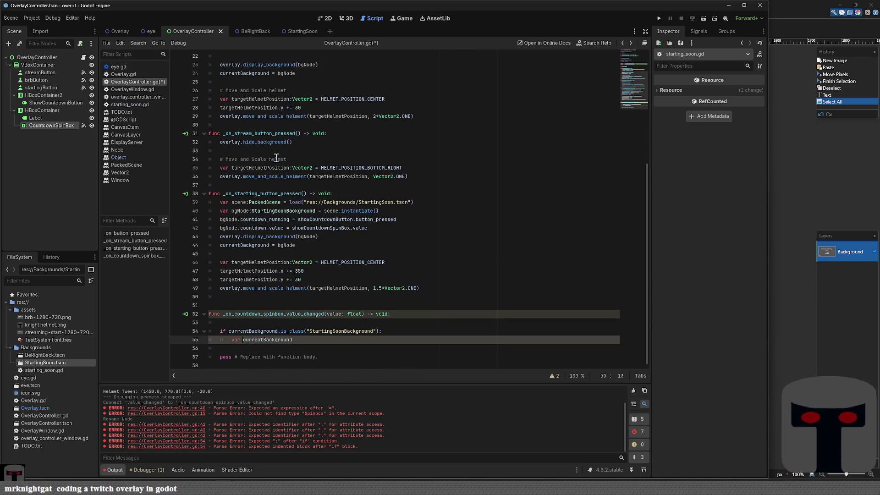
type("curBg")
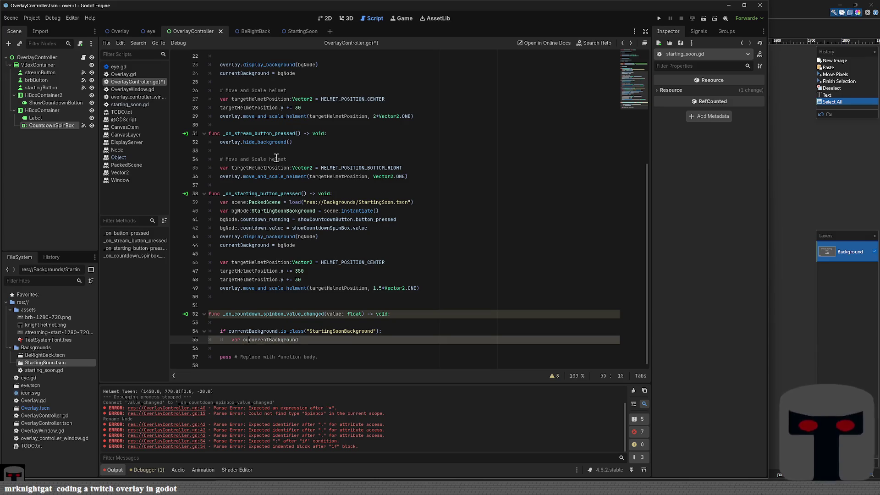
key("BackSpace")
key("BackSpace")
key("BackSpace")
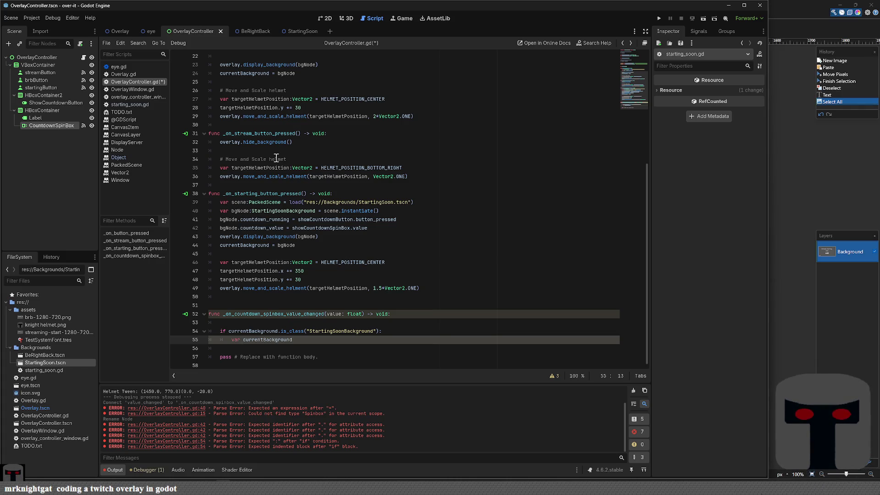
type("soonBg =")
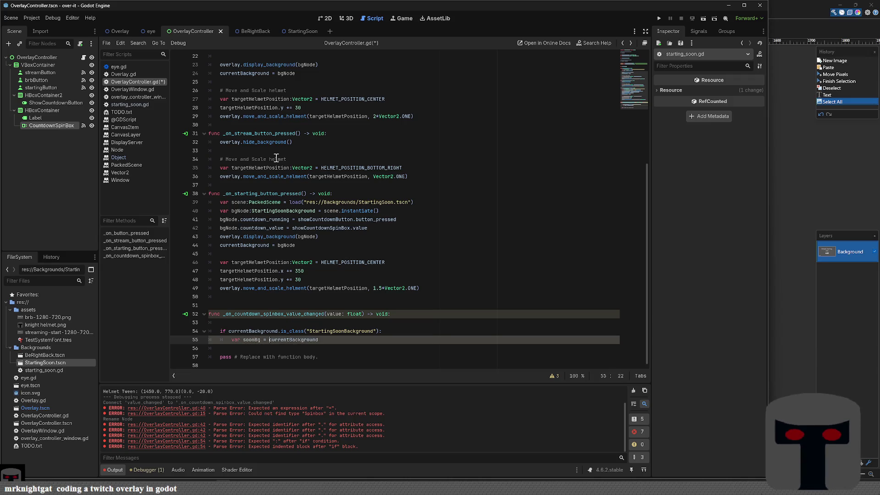
key("Left")
key("Left")
key("Left")
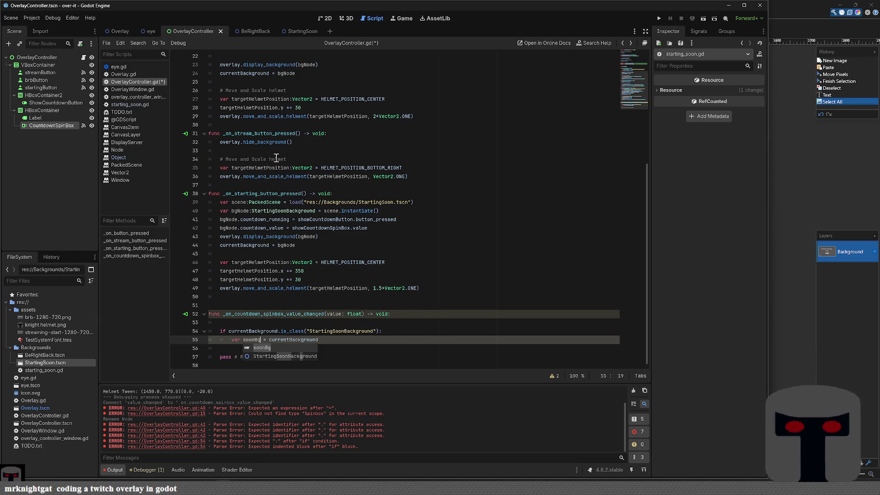
type(":")
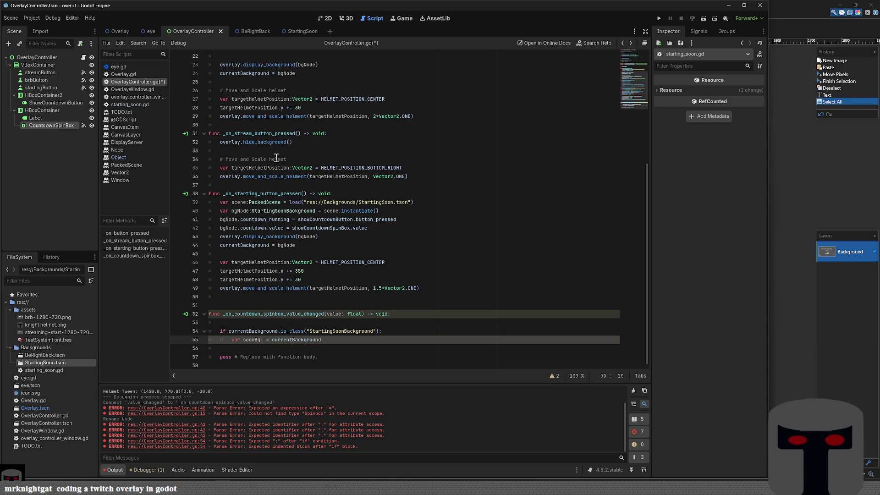
type("StartingS")
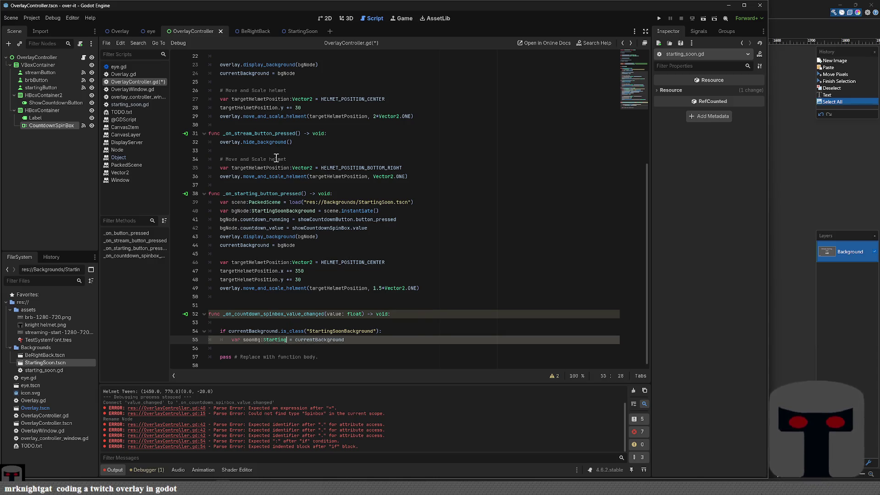
key("Return")
key("ctrl+s")
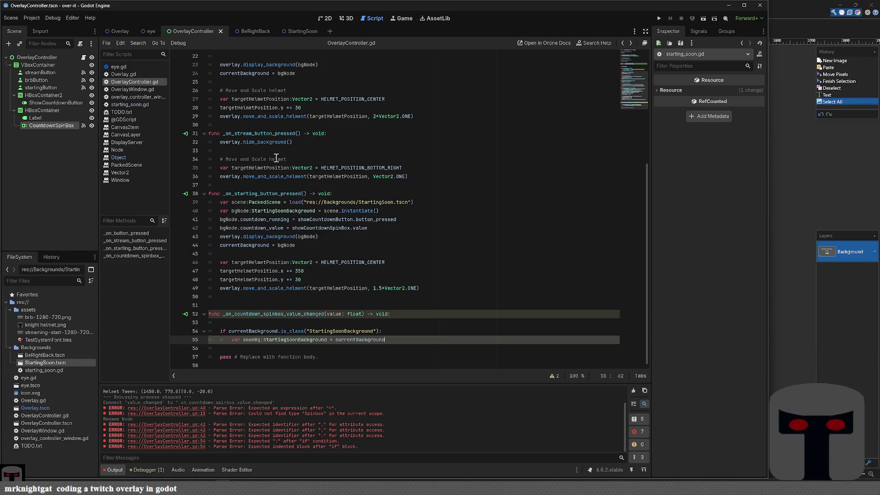
Step: Start a print() call on the line below the soonBg declaration
key("Return")
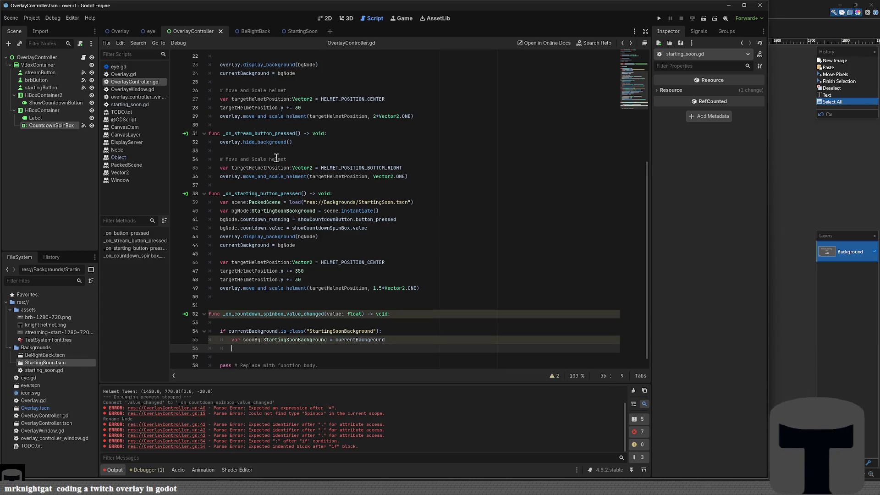
type("print(")
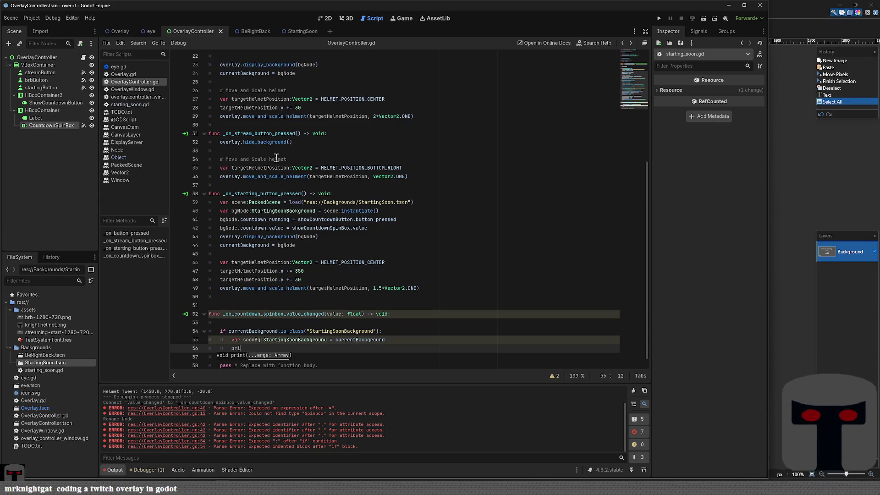
key("Escape")
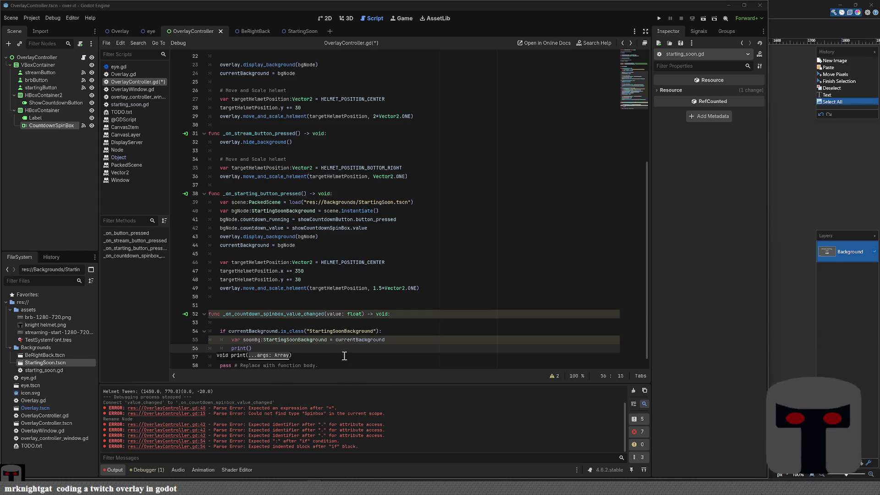
Step: Place the caret inside the empty print() parentheses on line 56
scroll(362, 355, "down", 1)
key("End")
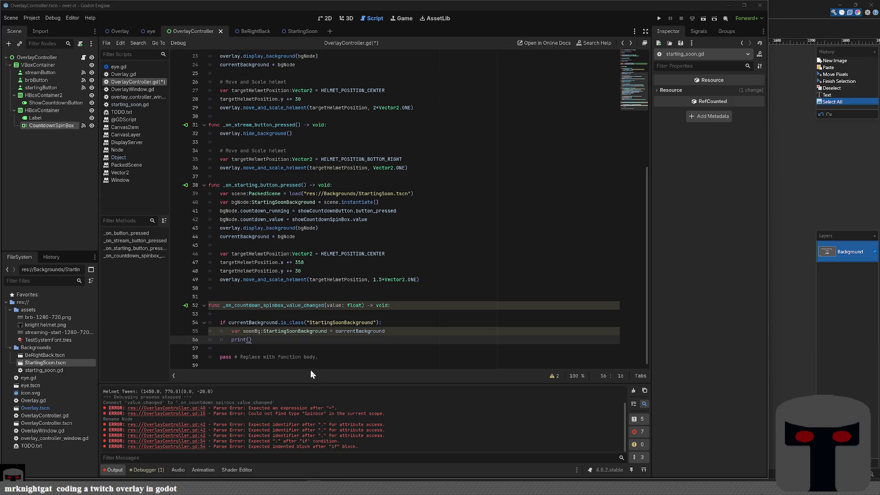
key("Left")
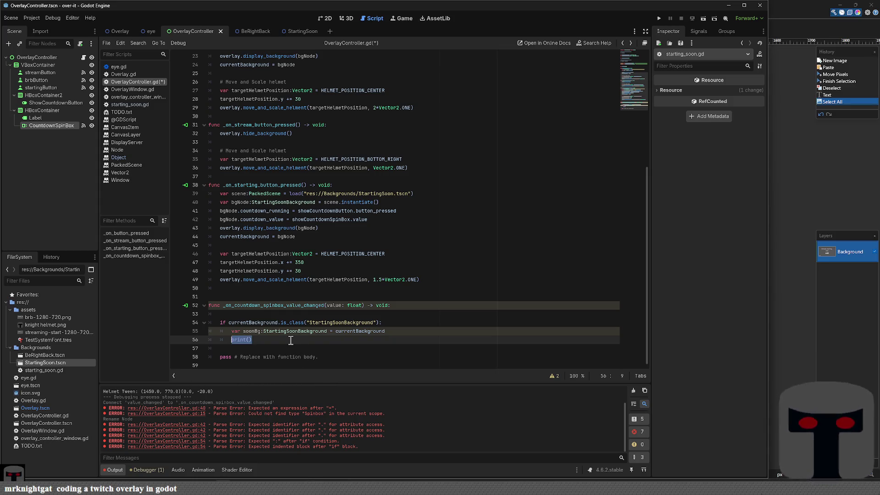
Step: Replace the print call with soonBg and browse its member suggestions
type("soonBg")
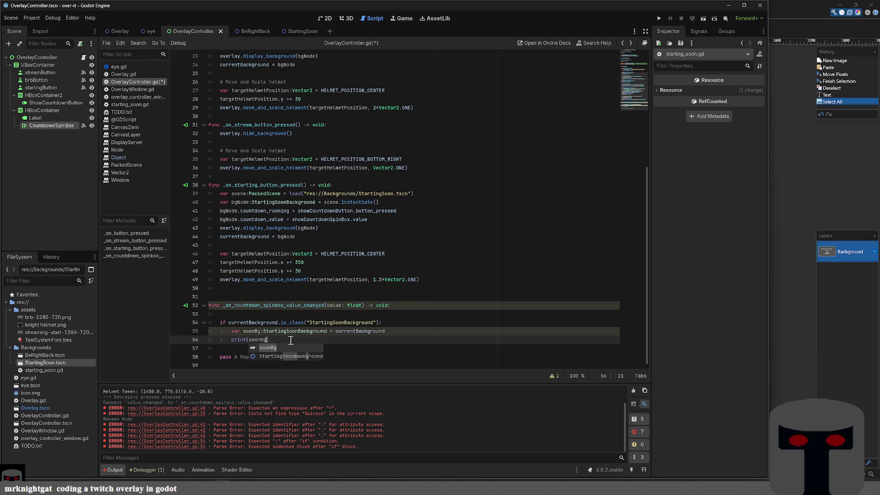
key("BackSpace")
key("BackSpace")
key("BackSpace")
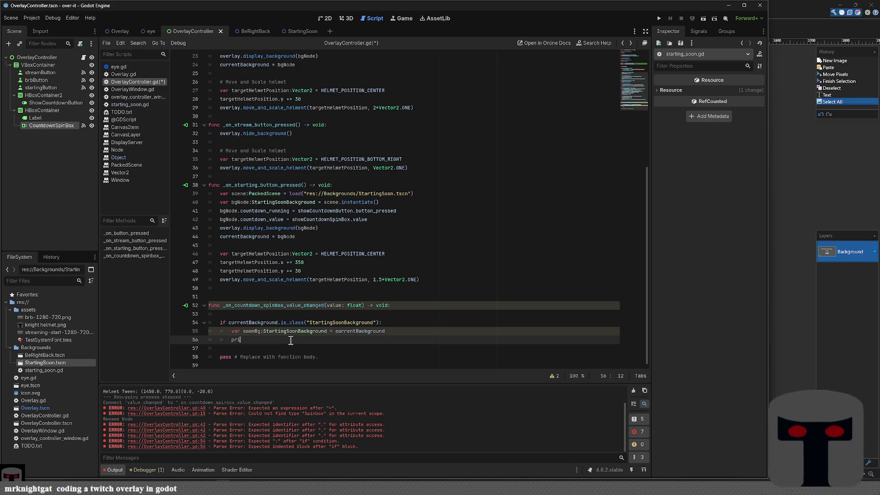
type("ring(s")
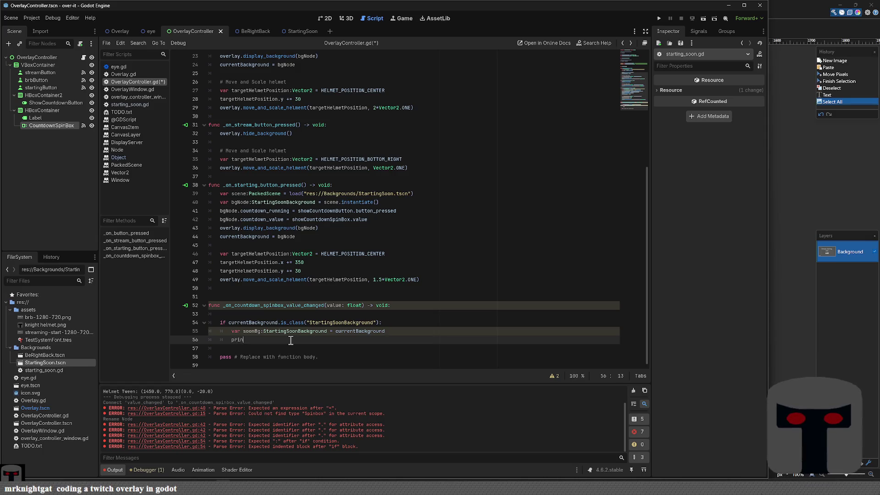
type("oonBg")
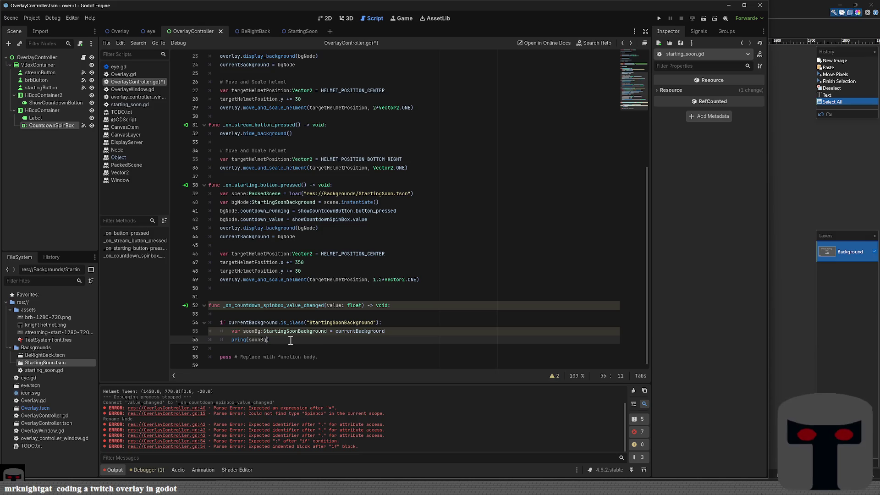
key("BackSpace")
key("BackSpace")
key("BackSpace")
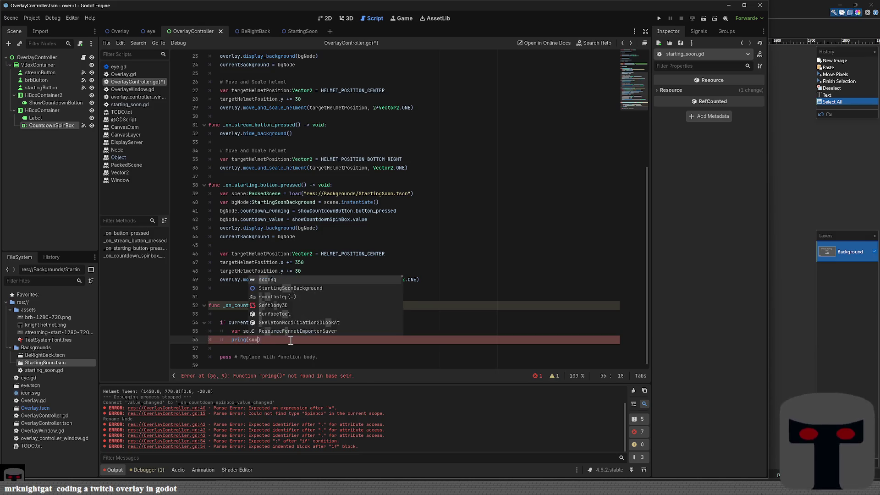
key("BackSpace")
type("soon")
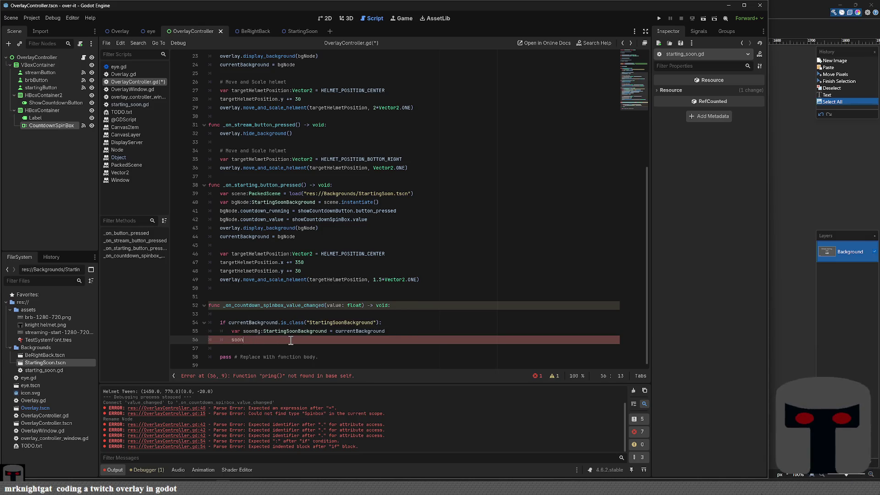
type("Bg.")
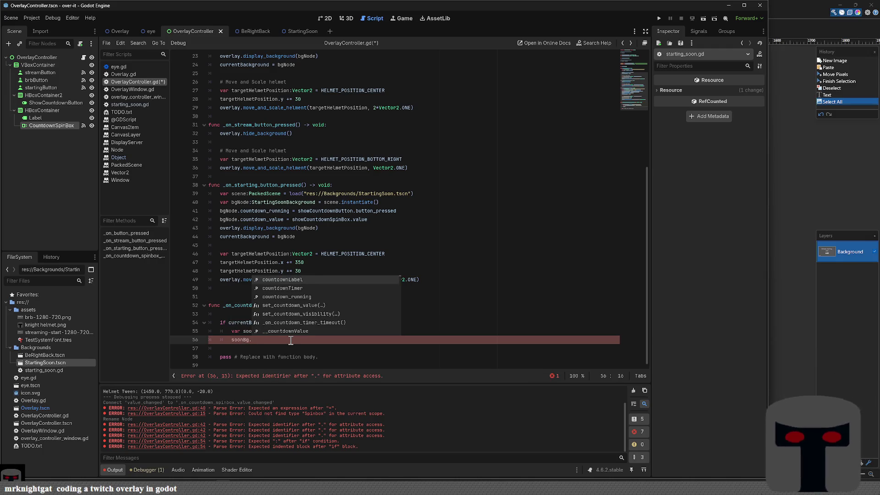
key("Down")
key("Down")
key("Down")
key("Up")
key("Up")
key("Down")
key("Down")
key("Down")
key("Down")
key("Down")
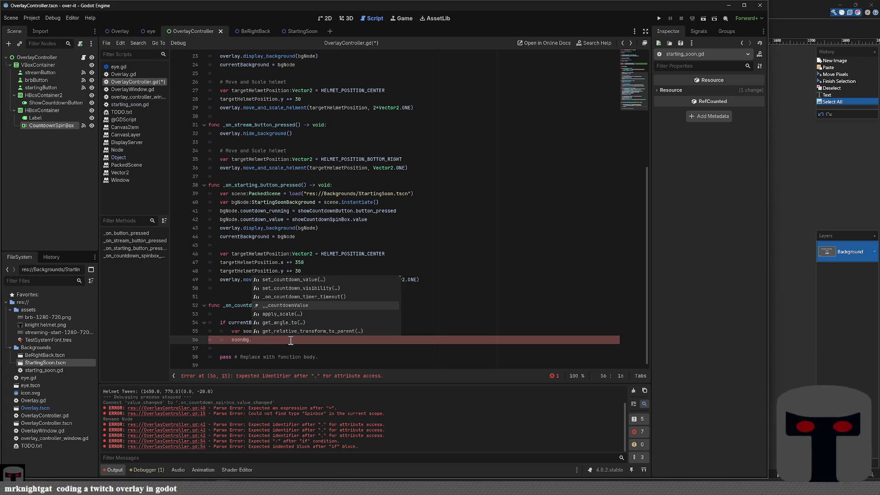
key("Escape")
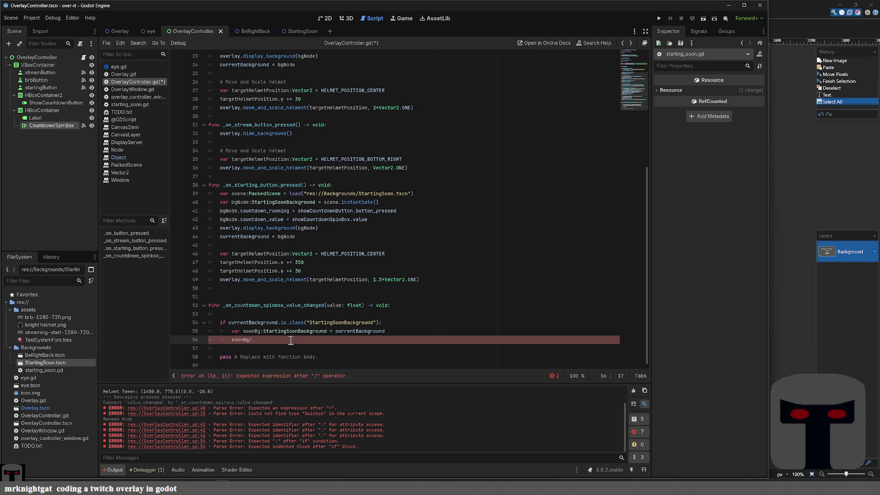
Step: Complete the line as soonBg.set_countdown_value(value) and save
key("BackSpace")
key("BackSpace")
type(".set")
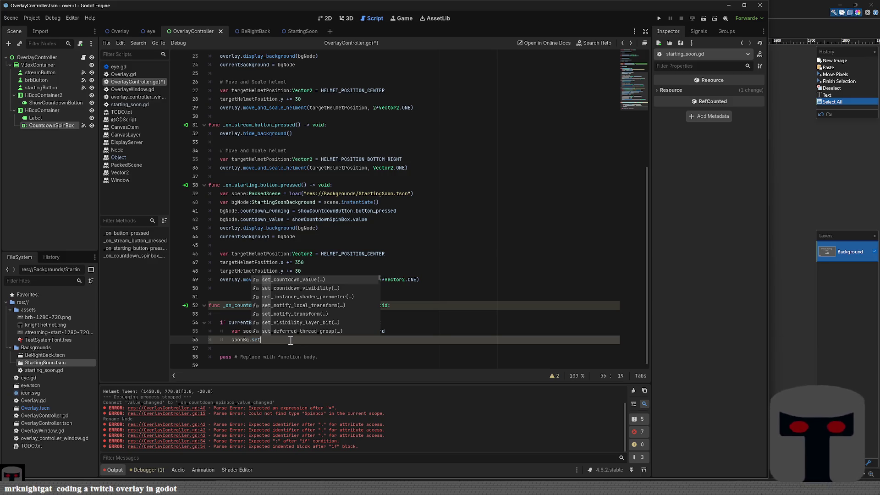
key("Return")
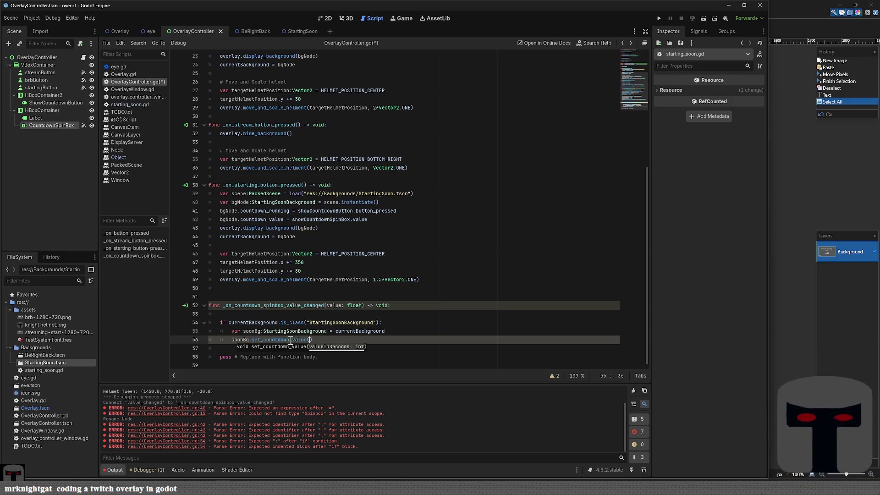
type("value)")
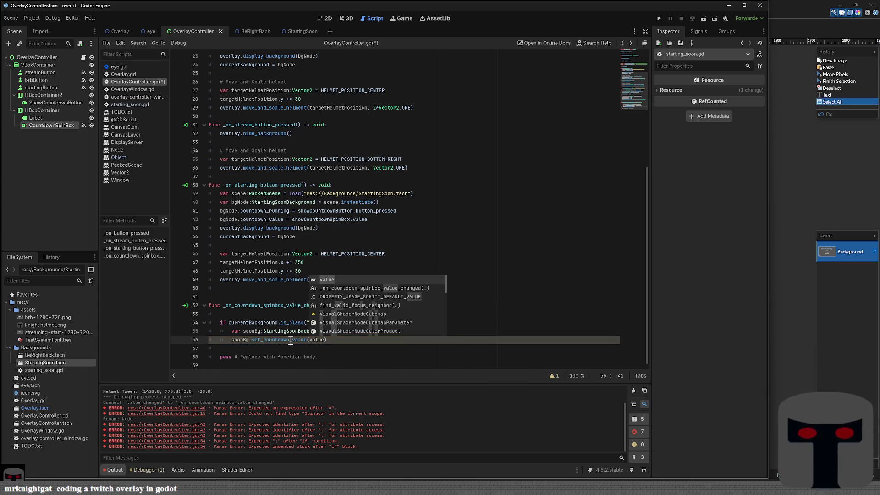
key("ctrl+s")
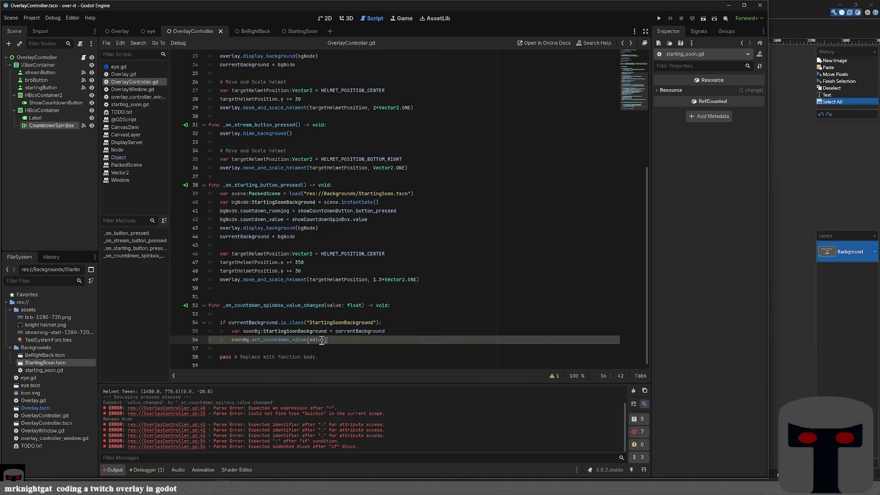
Step: Wrap the argument as int(value) and save the script
left_click(309, 340)
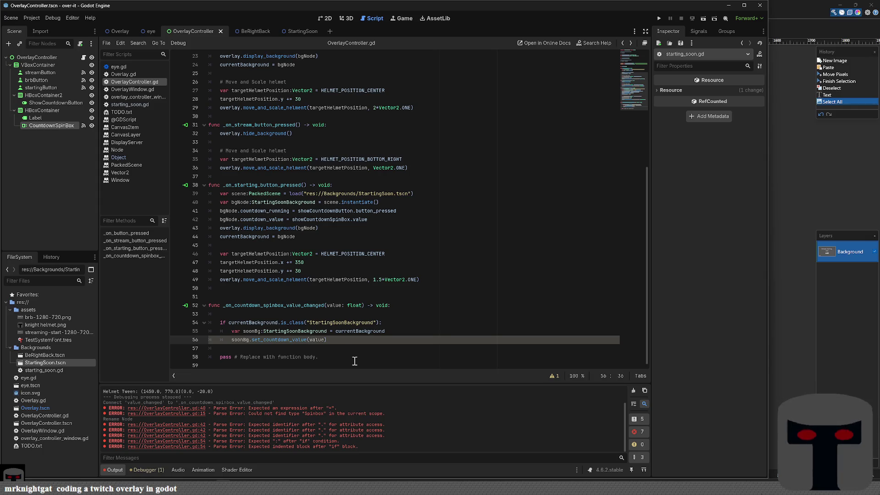
left_click(321, 346)
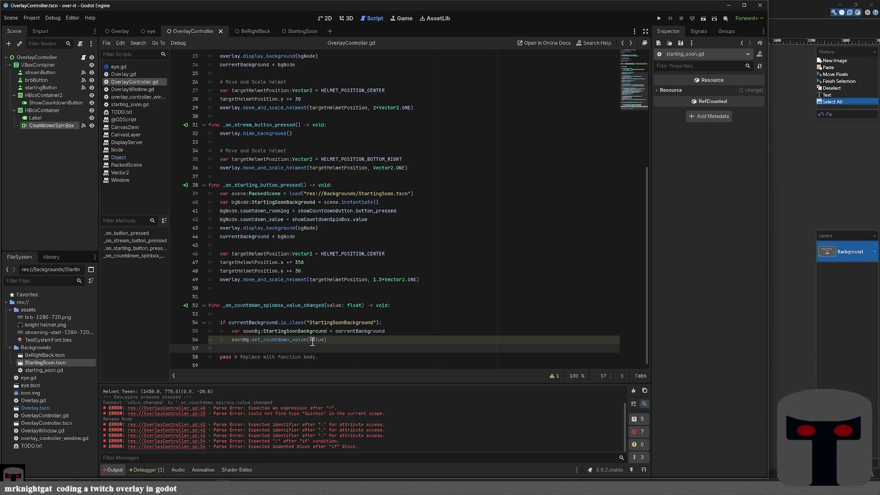
left_click(312, 341)
type("nt(")
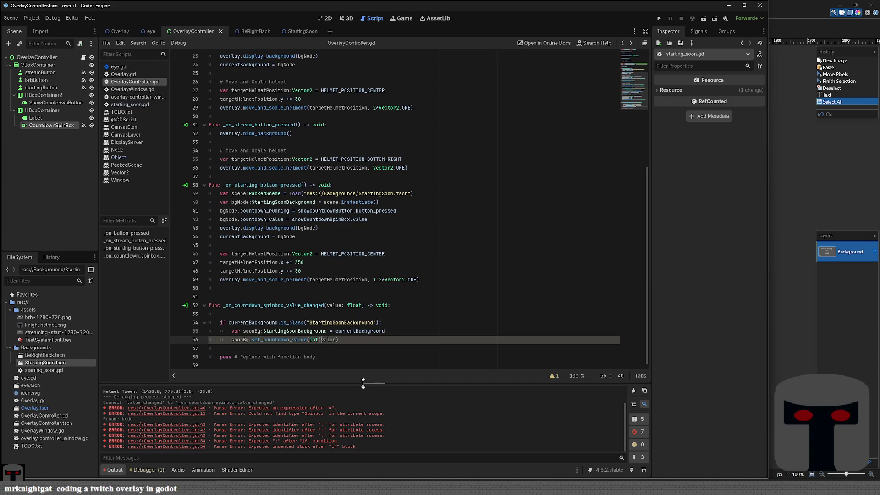
key("Right")
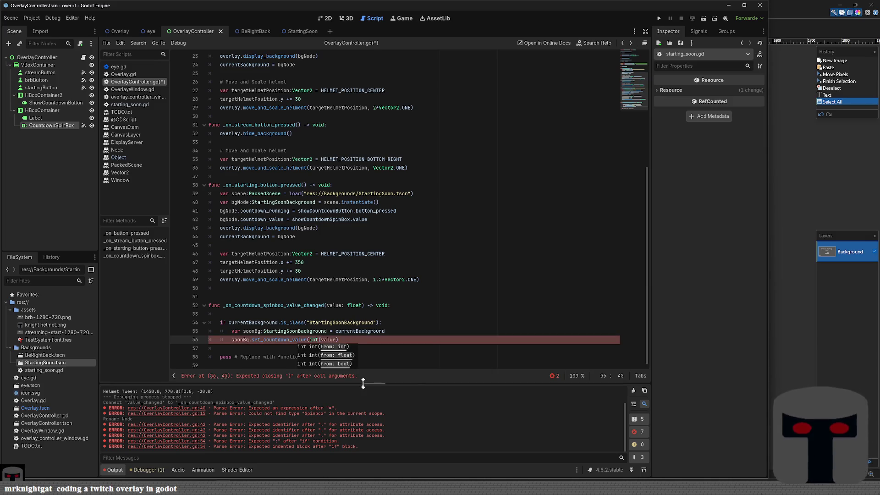
key("Right")
type(")")
key("ctrl+s")
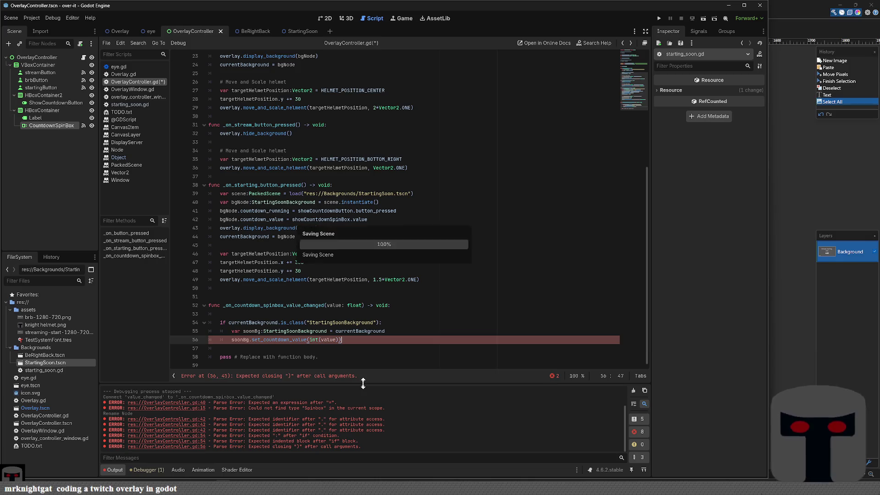
Step: Delete the leftover pass placeholder line and run the project with F5
left_click(370, 331)
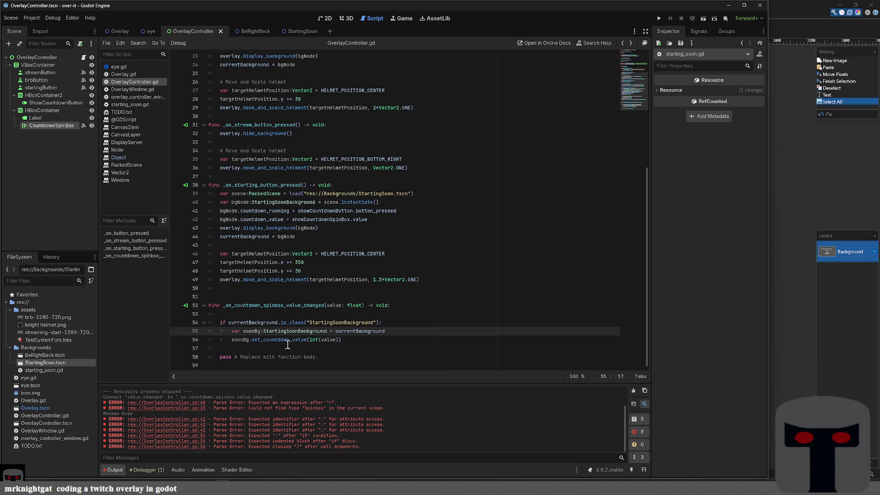
left_click(329, 358)
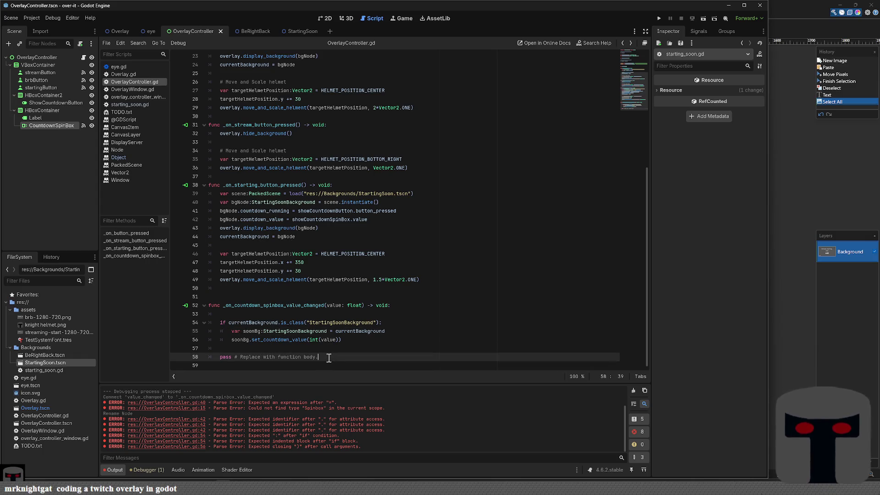
key("shift+Up")
key("BackSpace")
key("BackSpace")
key("BackSpace")
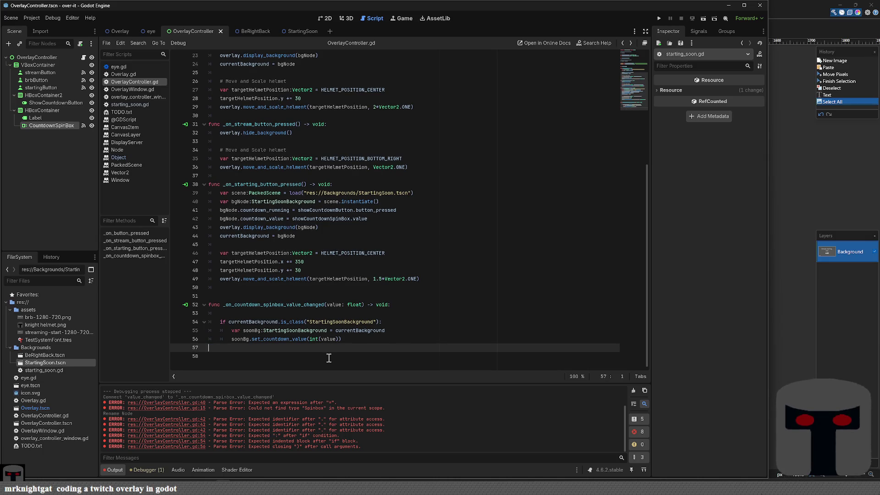
key("F5")
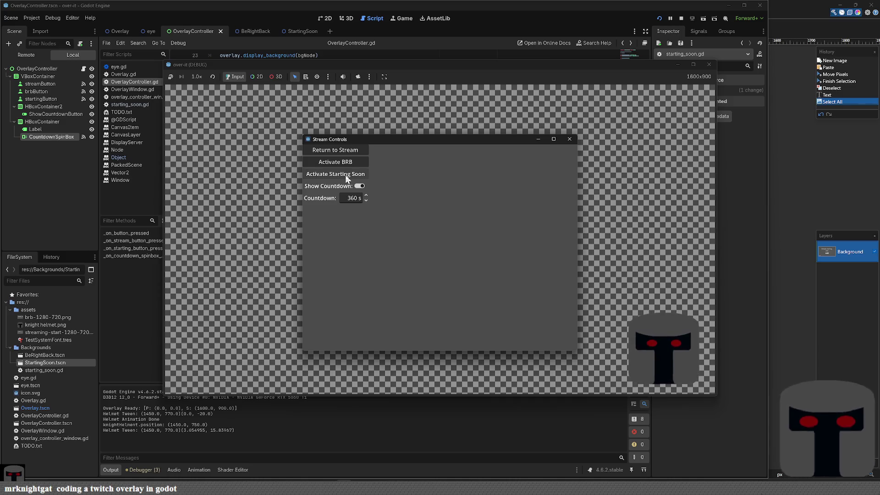
Step: Activate Starting Soon in Stream Controls to trigger the null countdownTimer crash, then close the window
left_click(346, 177)
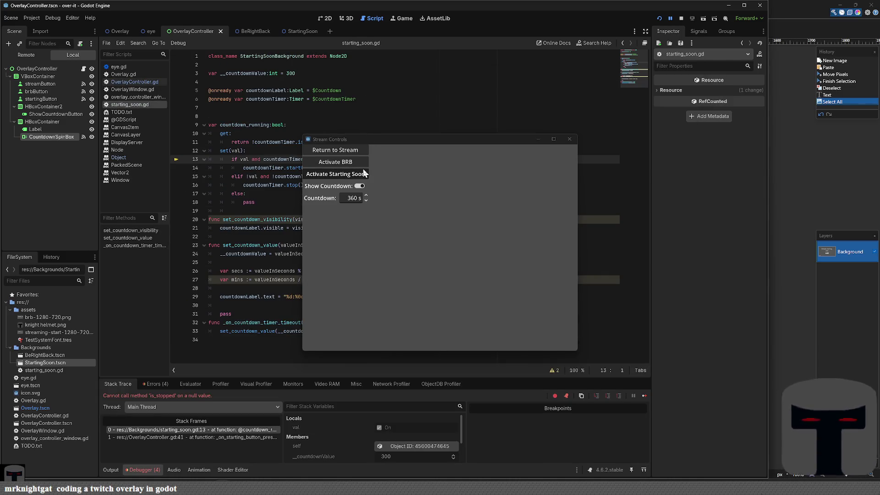
mouse_move(380, 138)
left_mouse_down()
mouse_move(433, 227)
mouse_move(422, 224)
left_mouse_up()
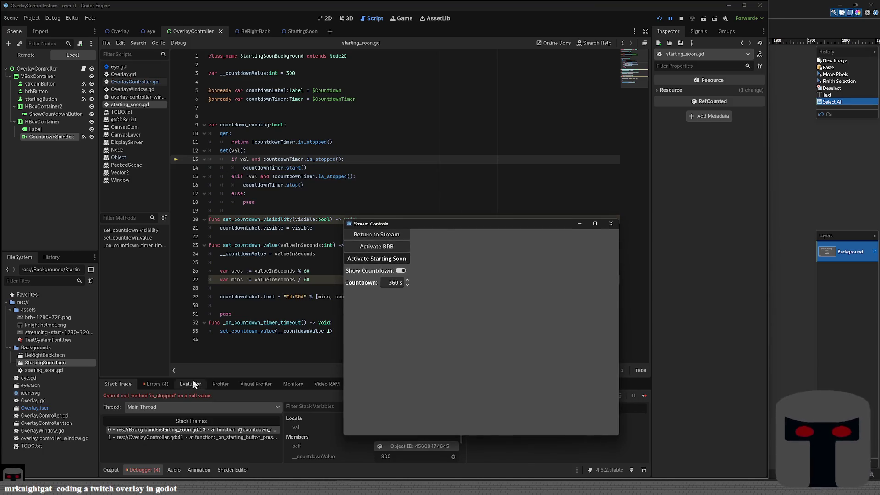
left_click(609, 224)
left_click(287, 142)
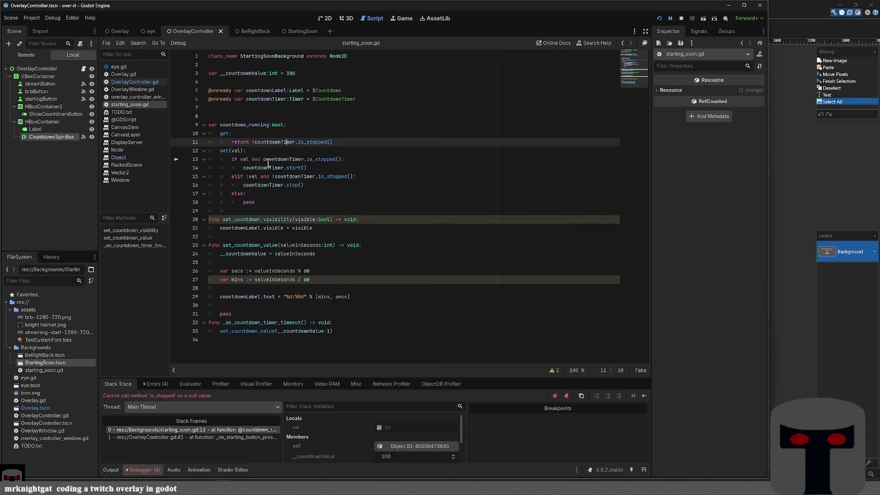
Step: Inspect lines 12–14 of starting_soon.gd, confirming countdownTimer is null
left_click(269, 160)
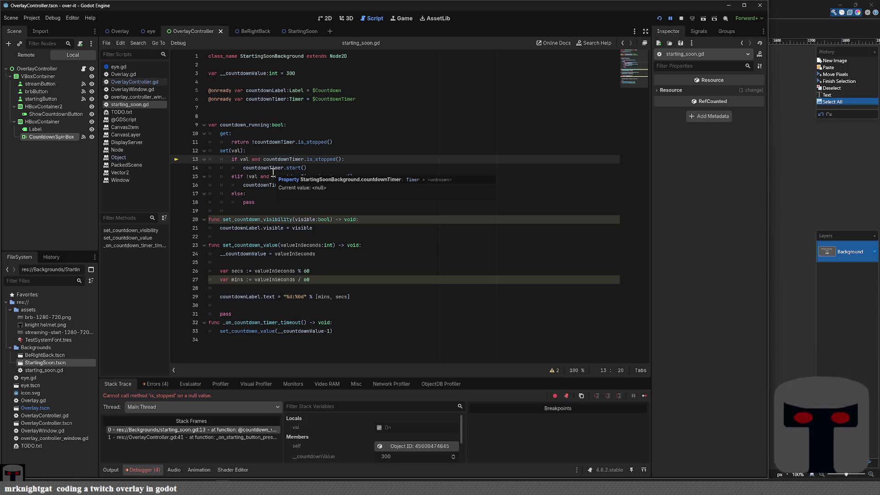
key("Up")
key("Up")
key("Up")
key("Down")
key("Down")
key("Down")
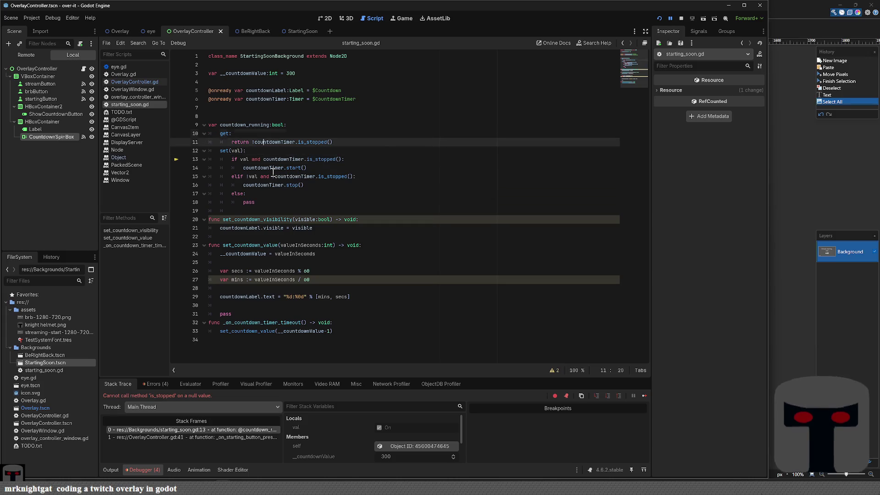
mouse_move(273, 171)
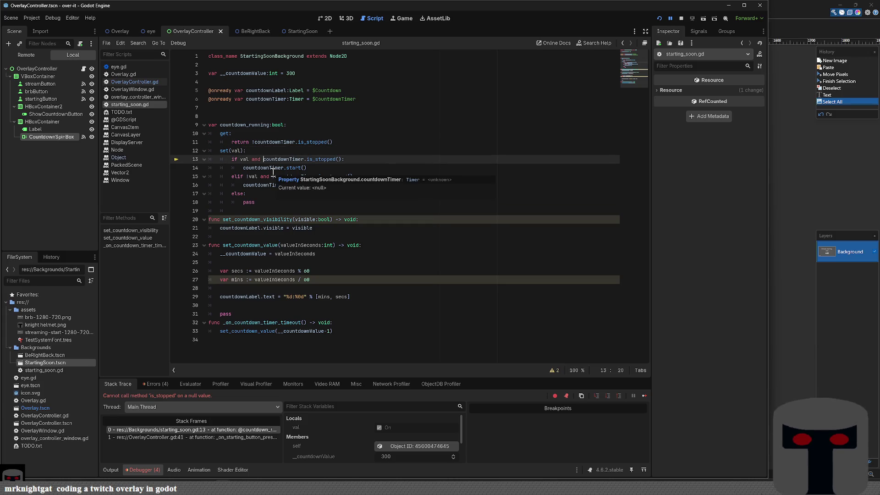
key("Up")
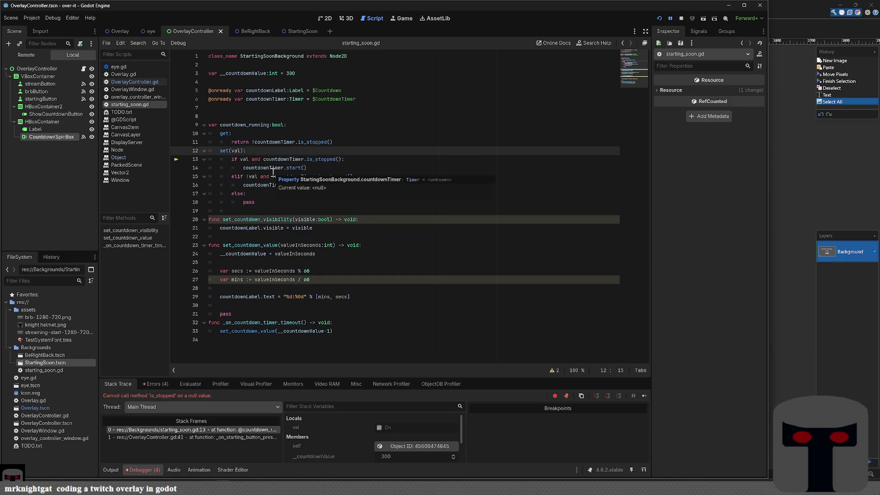
key("Down")
key("Down")
key("Up")
key("Up")
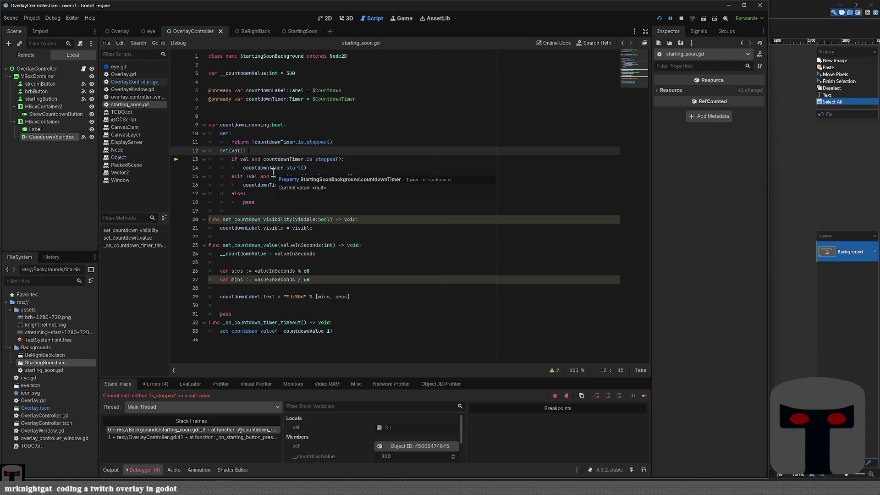
key("Down")
key("Down")
key("Down")
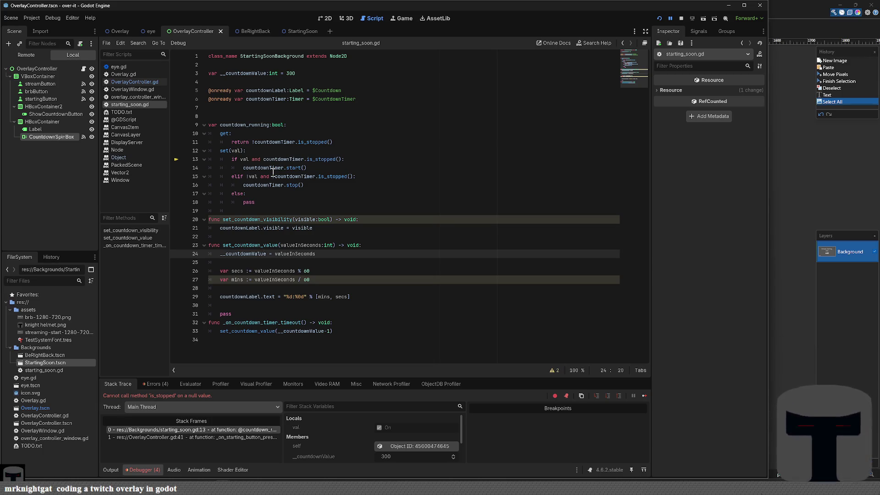
Step: Add an unfinished var __countdownRunning: declaration below __countdownValue, then view the OverlayController.gd calling frame
left_click(330, 73)
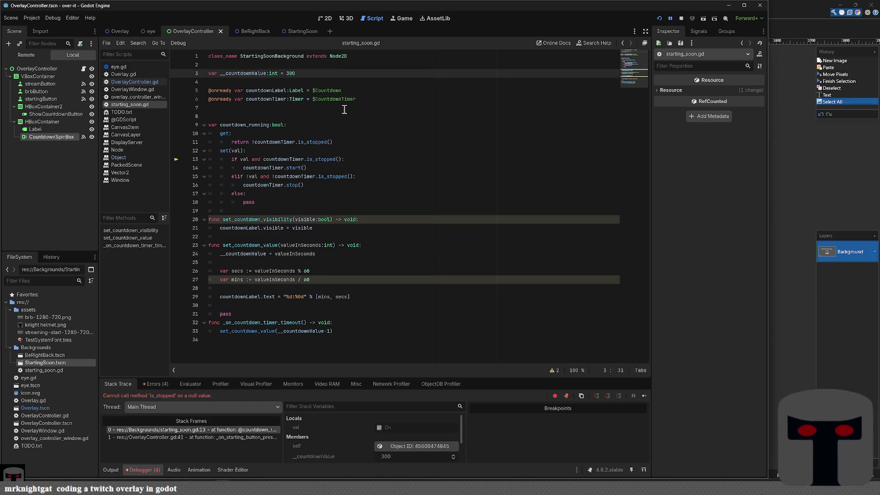
key("Return")
type("var __cou")
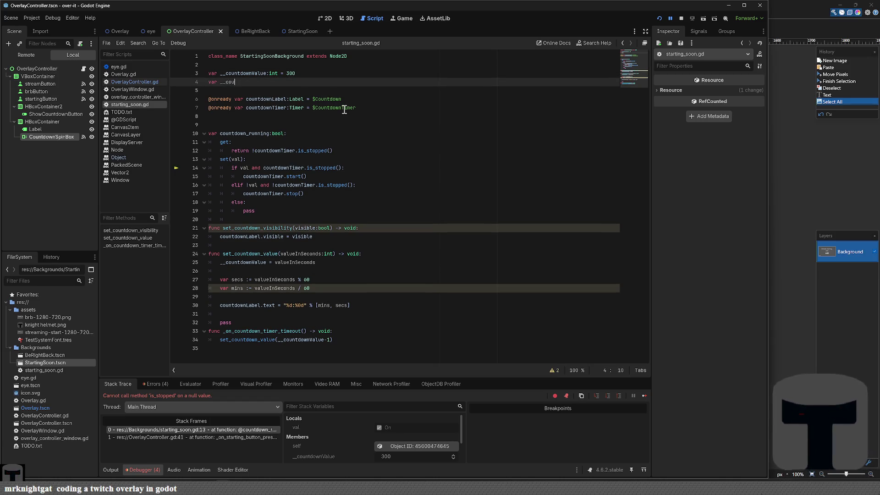
type("ntdownRunning:")
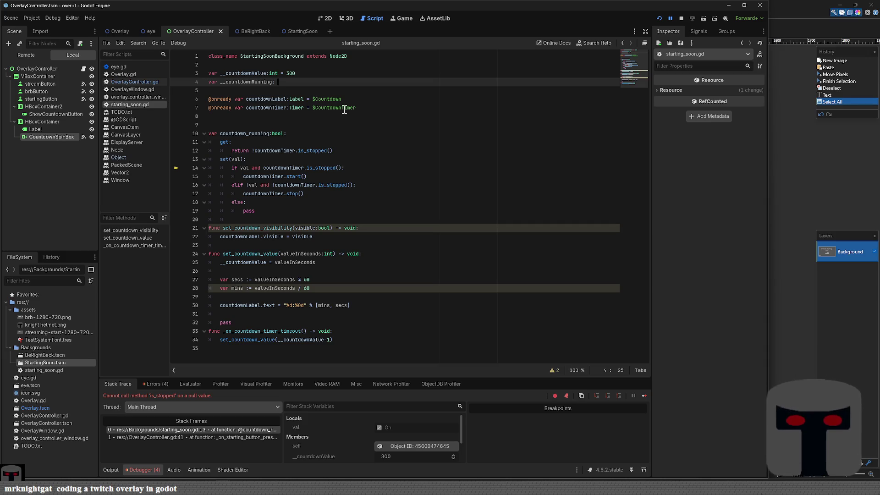
key("BackSpace")
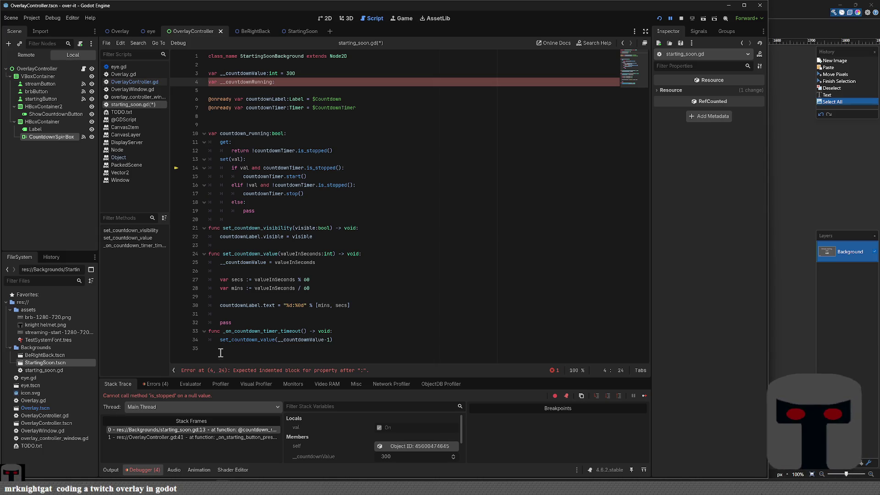
left_click(221, 437)
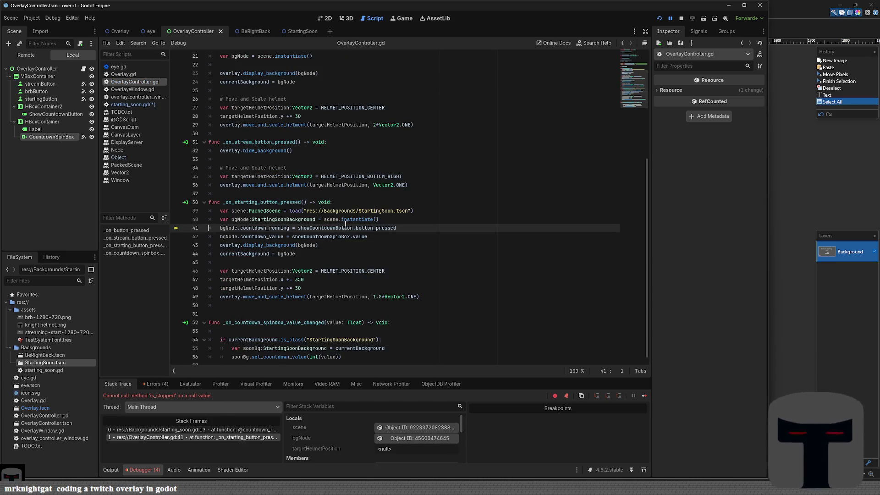
Step: Cut the countdown_running and countdown_value assignment lines 41–42 from OverlayController.gd
mouse_move(342, 228)
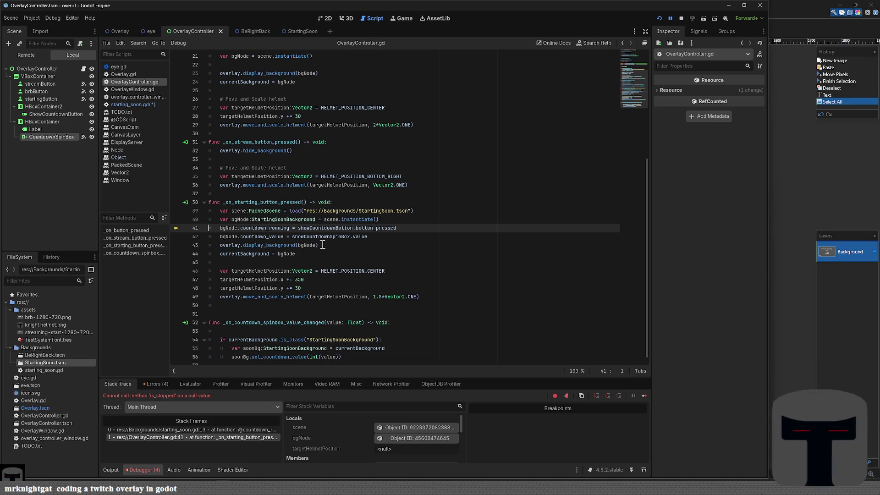
left_click(378, 241)
key("shift+Page_Up")
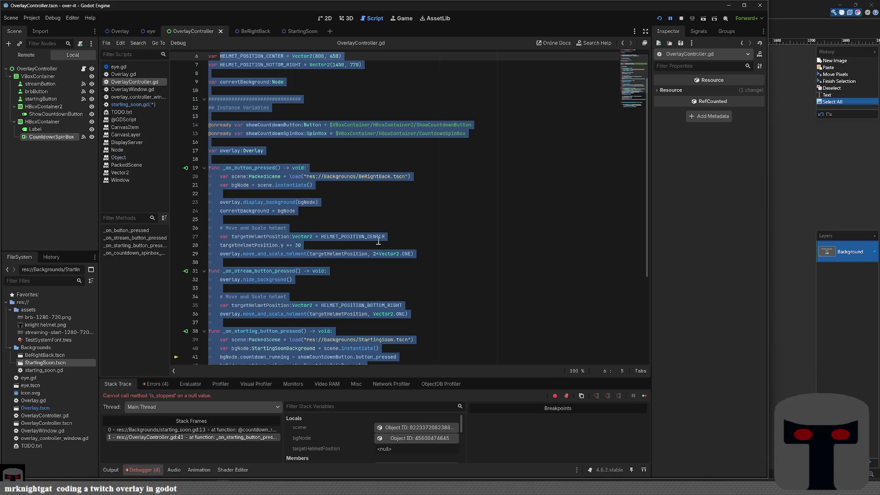
key("shift+Page_Down")
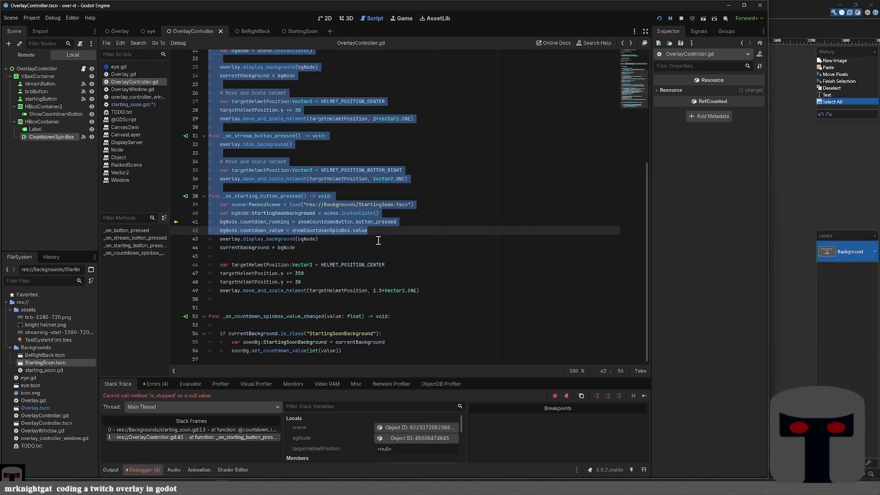
left_click(380, 234)
key("shift+Up")
key("shift+Home")
key("ctrl+x")
Step: Paste them after overlay.display_background(bgNode), remove the empty line, and stop the game
key("Down")
key("End")
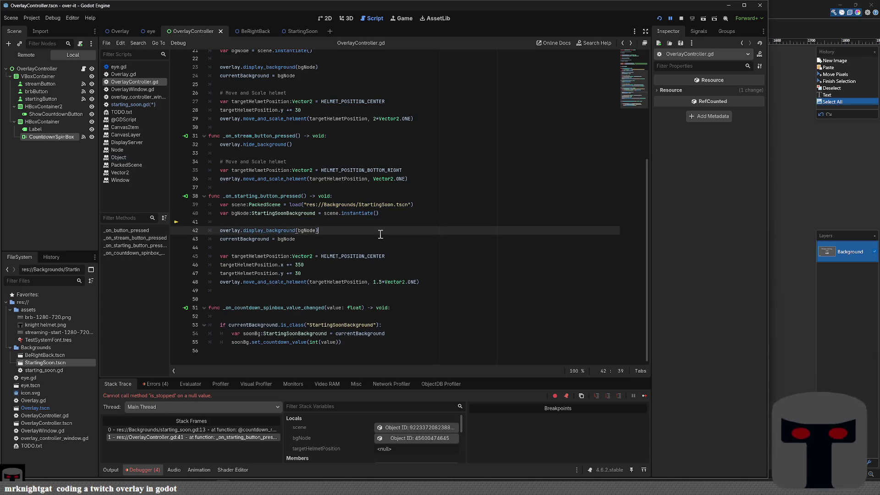
key("Return")
key("ctrl+v")
key("Up")
key("Up")
key("Up")
key("shift+Home")
key("BackSpace")
key("BackSpace")
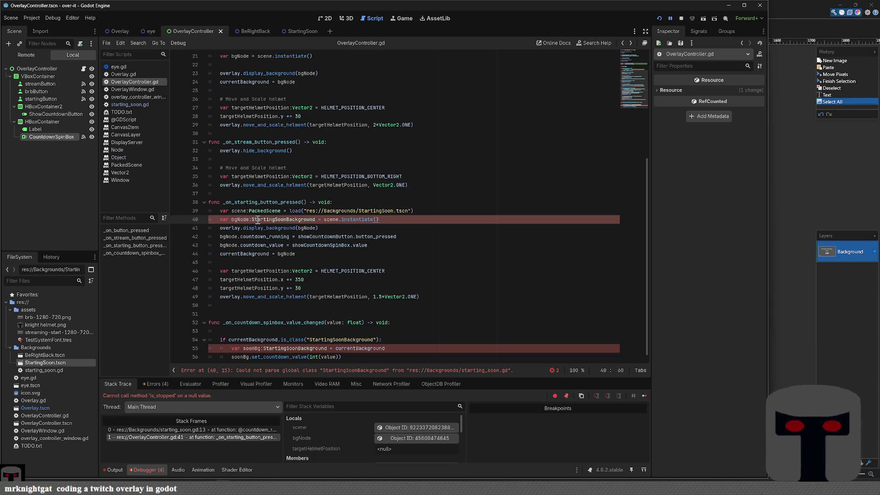
key("F8")
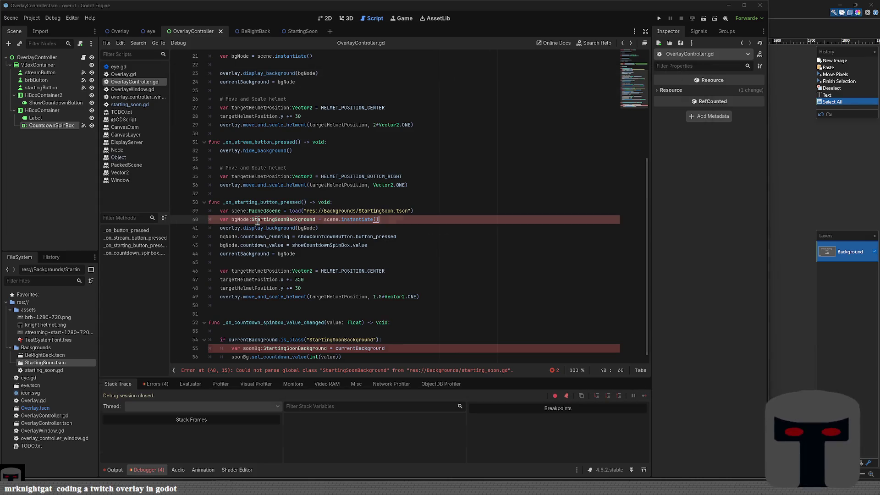
Step: Rerun the project, show the debugger's Errors list, and inspect line 40's StartingSoonBackground type
key("F5")
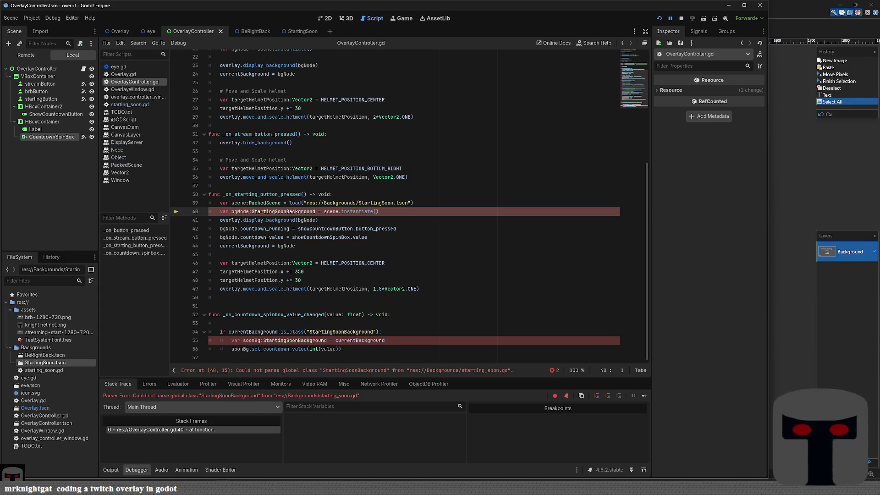
left_click(154, 384)
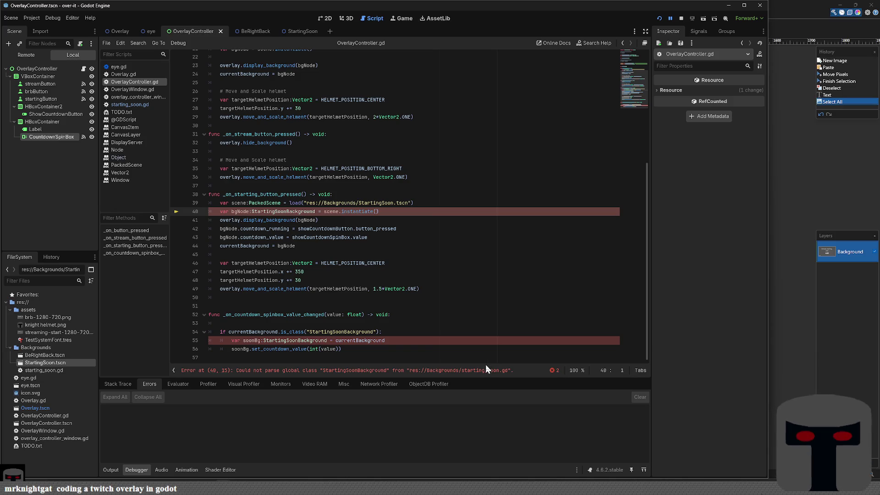
left_click(395, 214)
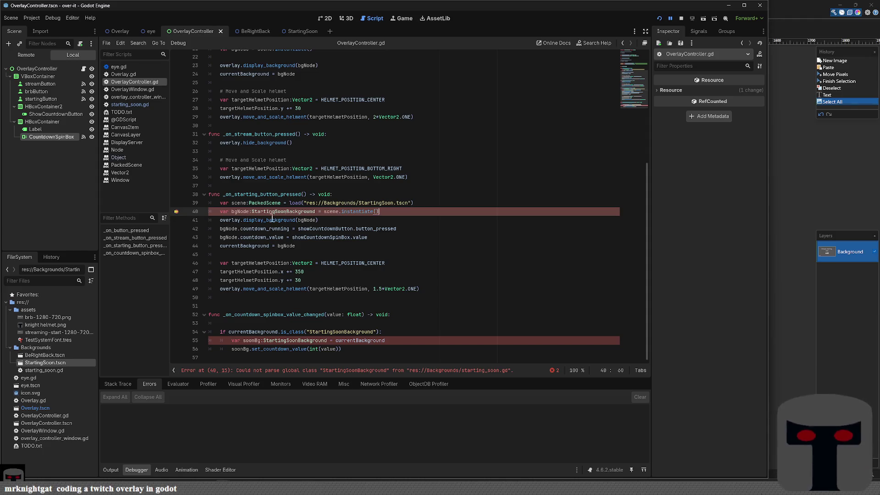
double_click(312, 213)
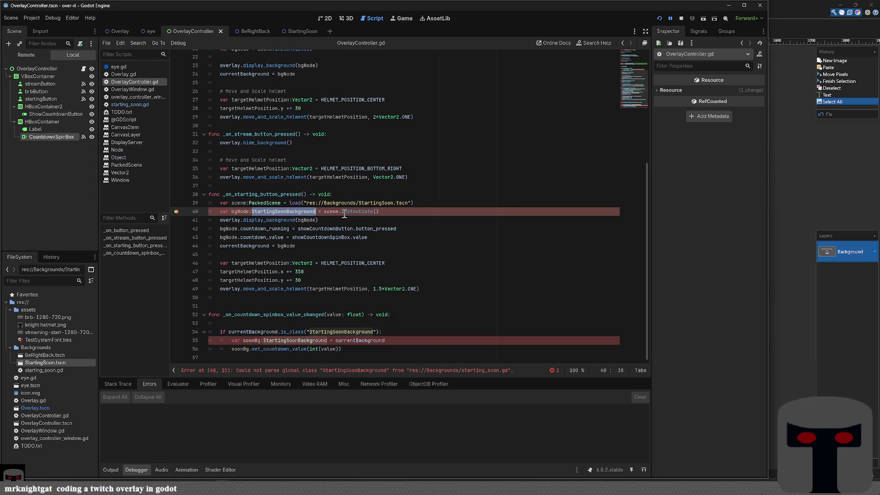
double_click(330, 214)
Step: Examine StartingSoonBackground on line 40 and currentBackground on line 55
left_click(248, 340)
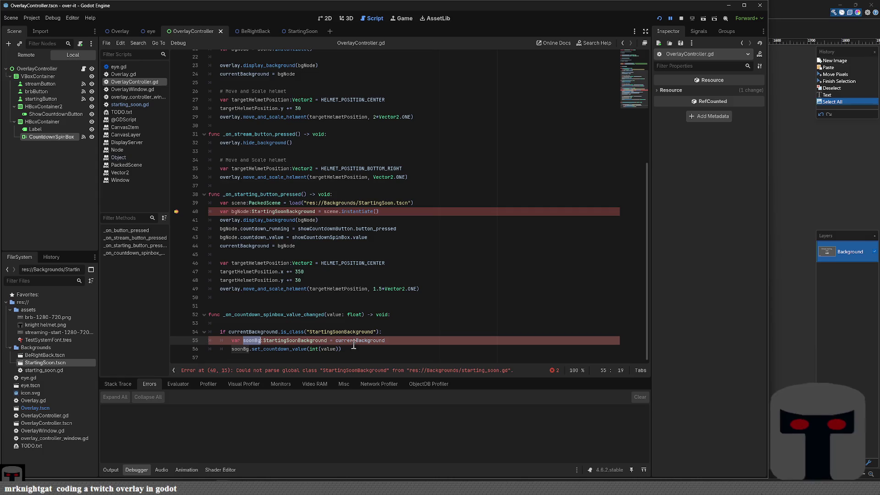
double_click(351, 211)
double_click(331, 212)
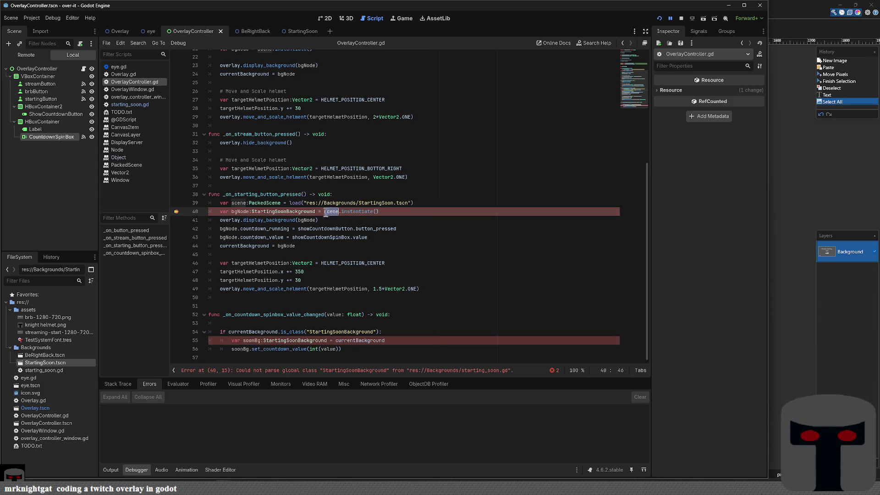
double_click(277, 212)
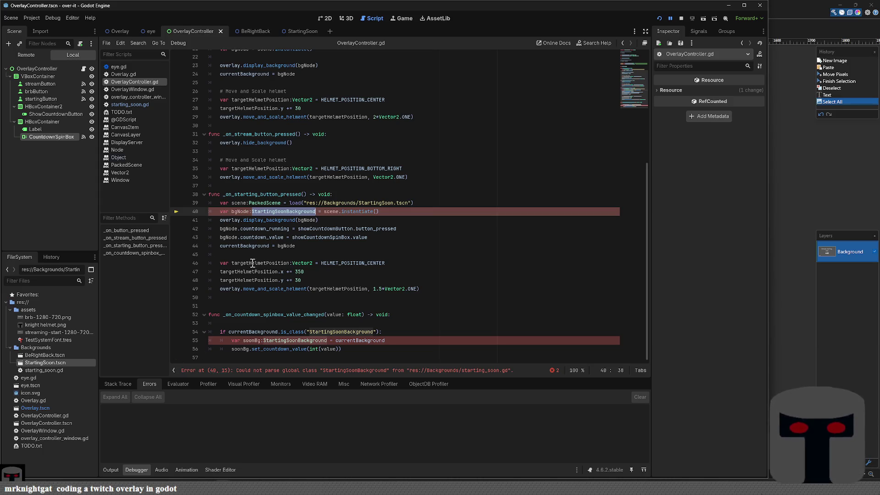
left_click(329, 218)
double_click(285, 211)
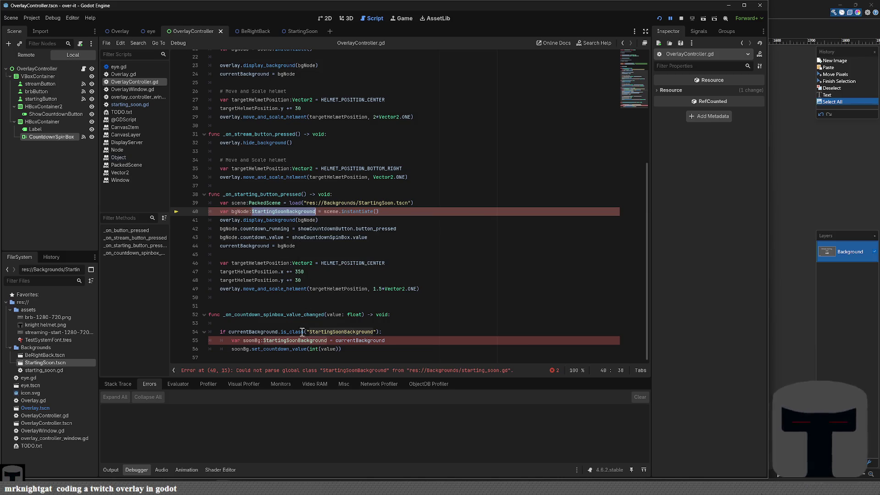
left_click(358, 341)
double_click(358, 341)
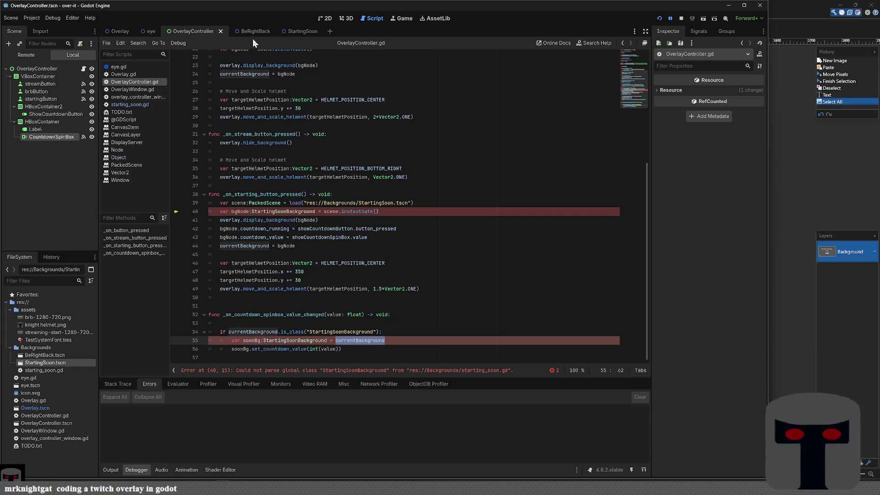
Step: Delete line 4's __countdownRunning stub in starting_soon.gd, run the project, and switch Show Countdown off
left_click(301, 31)
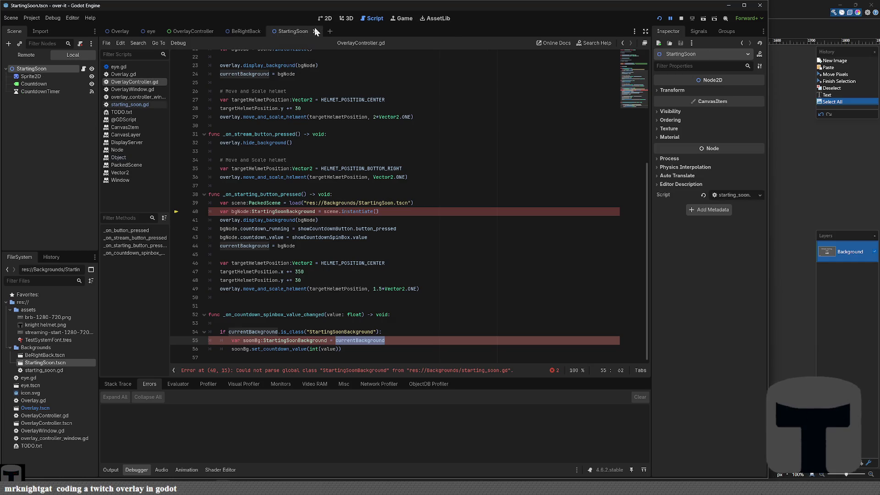
left_click(145, 105)
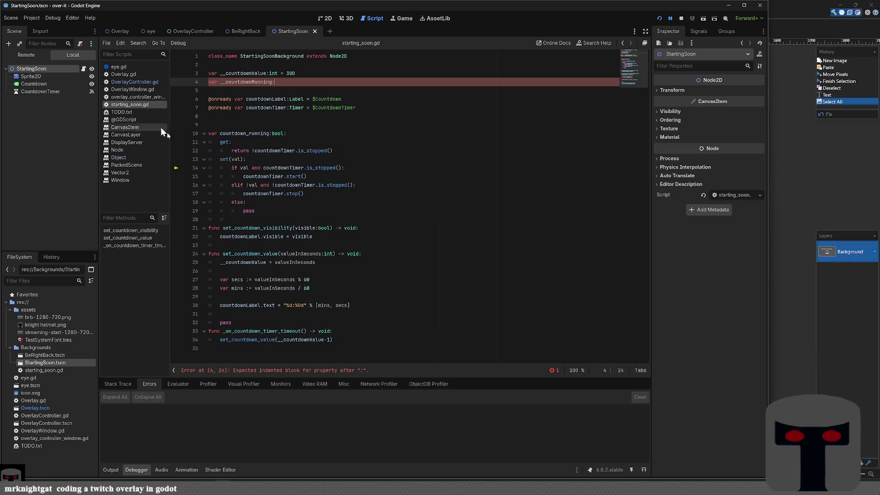
key("shift+Home")
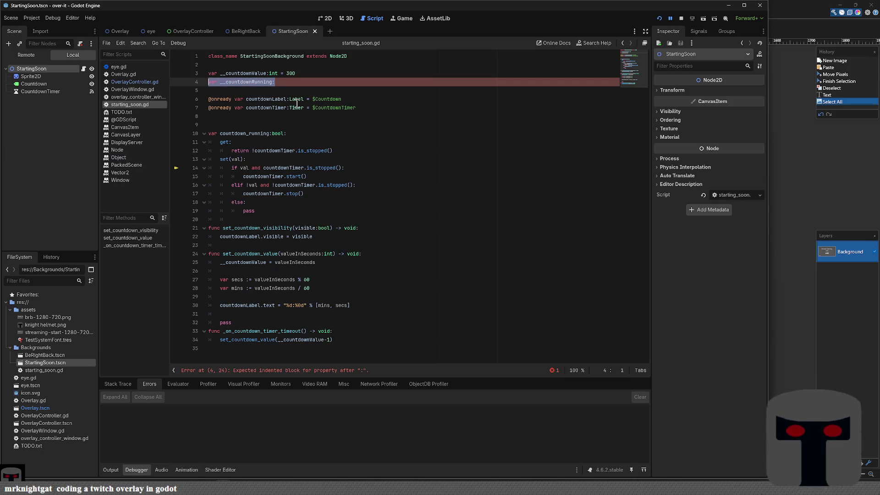
key("BackSpace")
key("BackSpace")
key("F5")
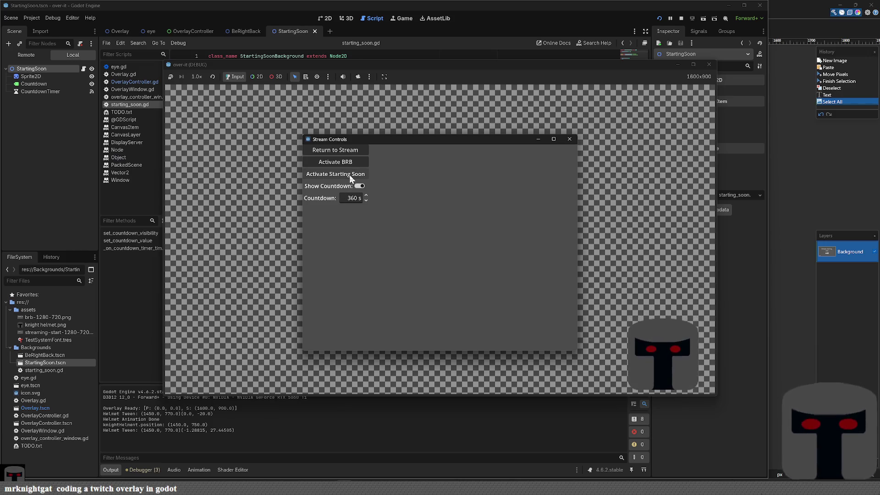
left_click(359, 186)
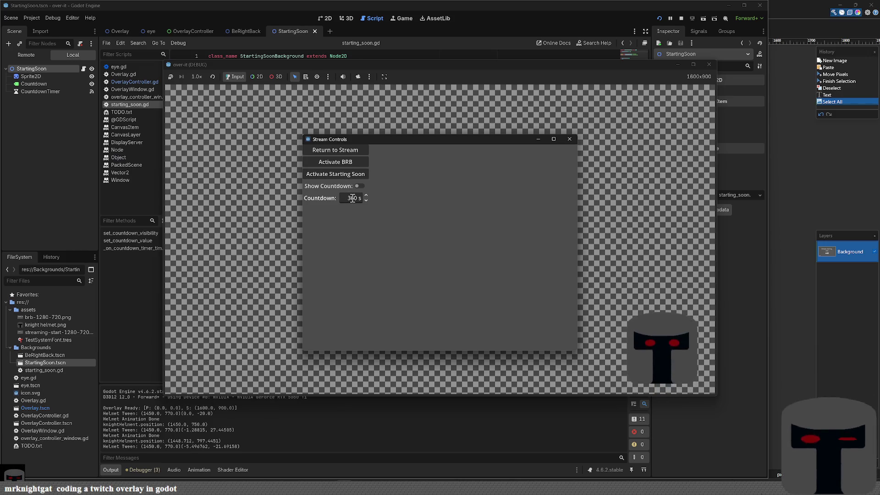
Step: Activate Starting Soon to trigger the countdown_value error and inspect line 43 of OverlayController.gd
left_click(351, 175)
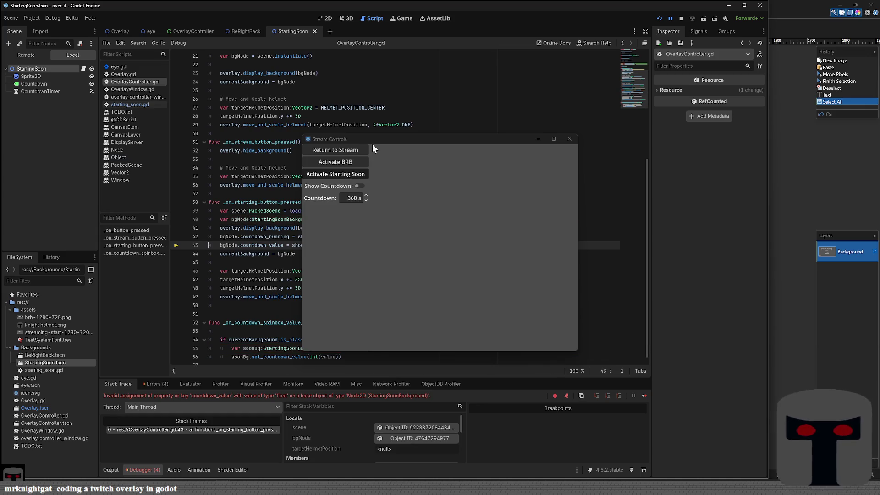
left_click_drag(374, 139, 494, 239)
left_click(324, 246)
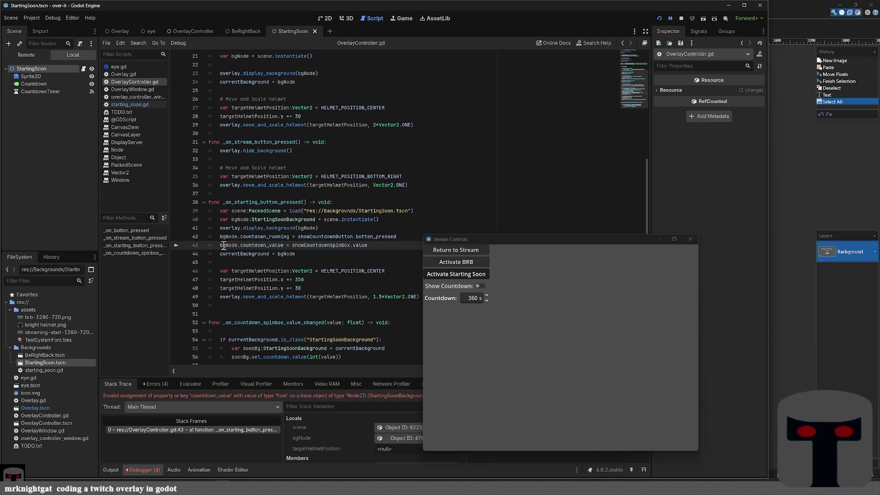
mouse_move(223, 246)
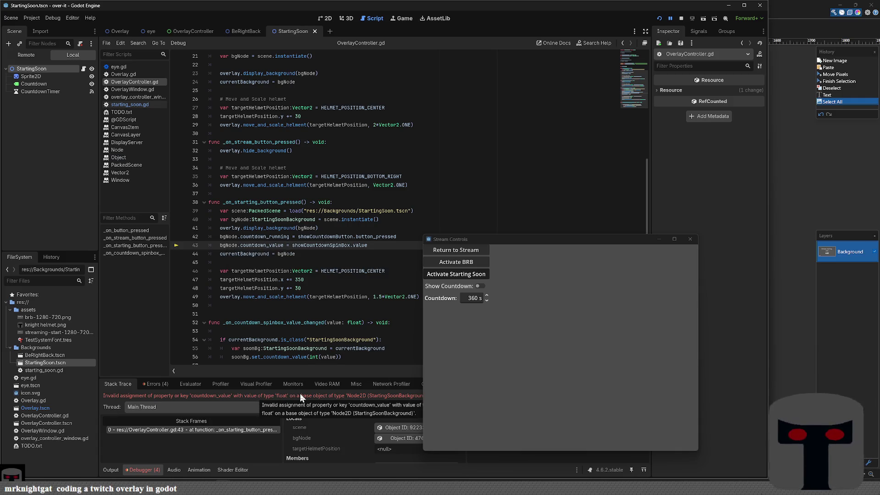
mouse_move(510, 242)
left_mouse_down()
mouse_move(577, 191)
mouse_move(615, 190)
left_mouse_up()
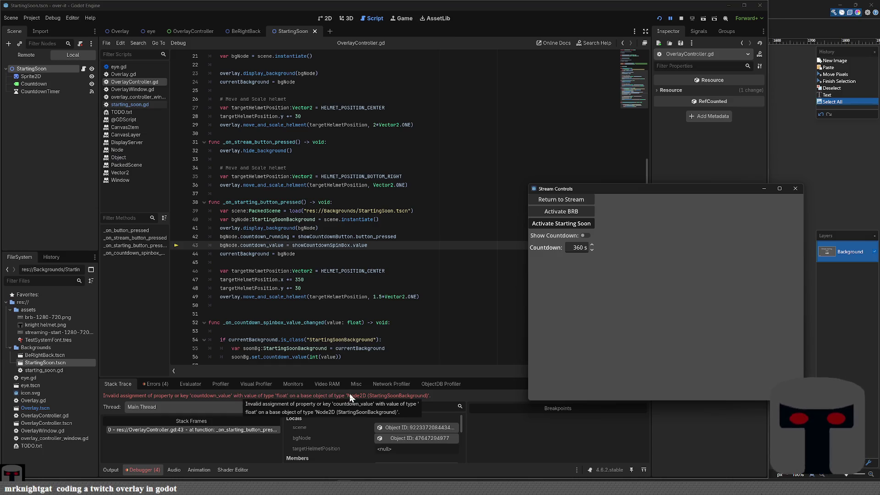
Step: Examine countdown_value on line 43, close Stream Controls, and bring up the Debugger's Errors list
left_click(282, 228)
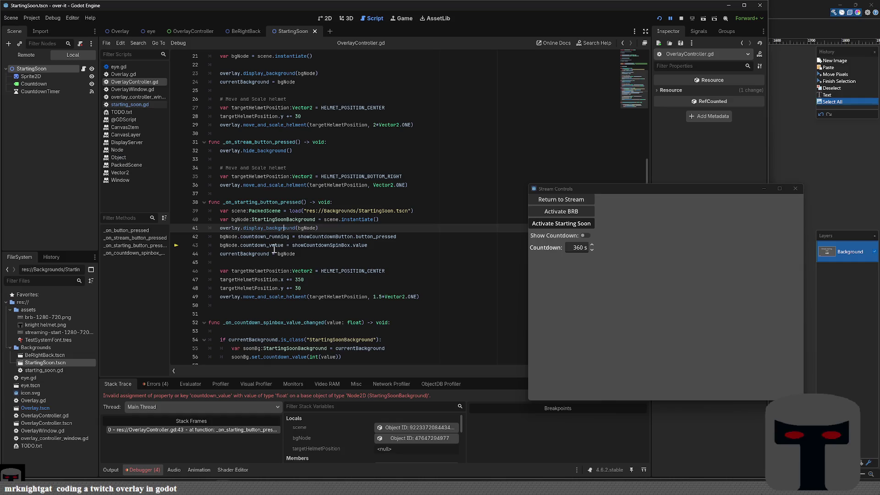
left_click(265, 245)
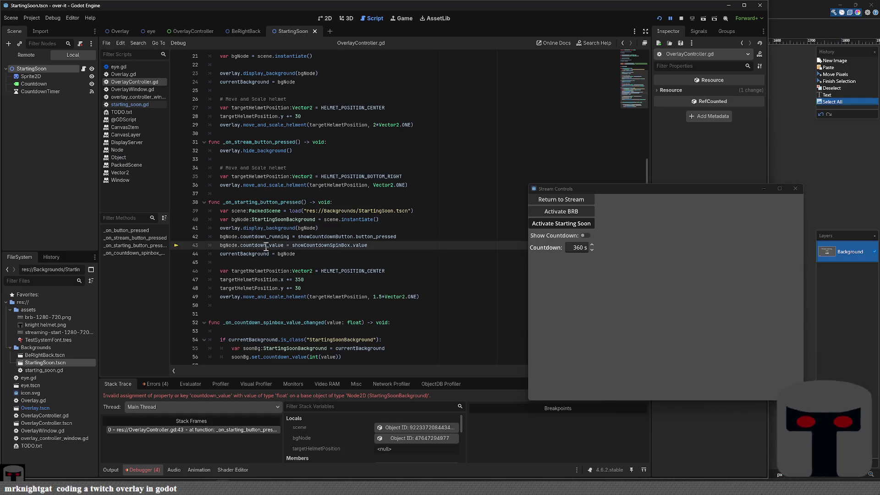
double_click(266, 246)
left_click(266, 247)
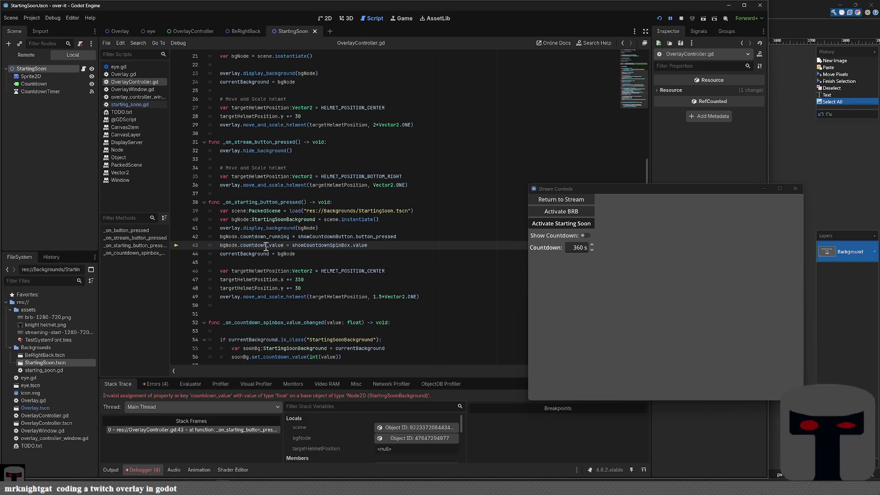
left_click(795, 189)
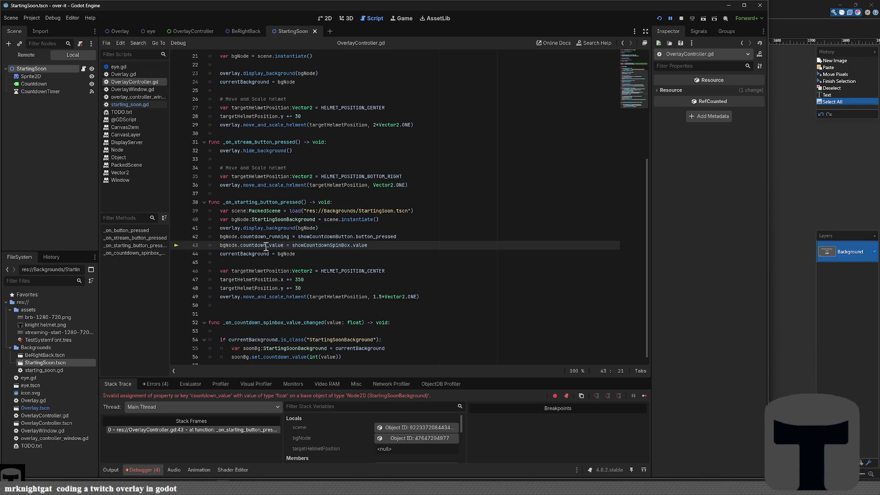
left_click(164, 385)
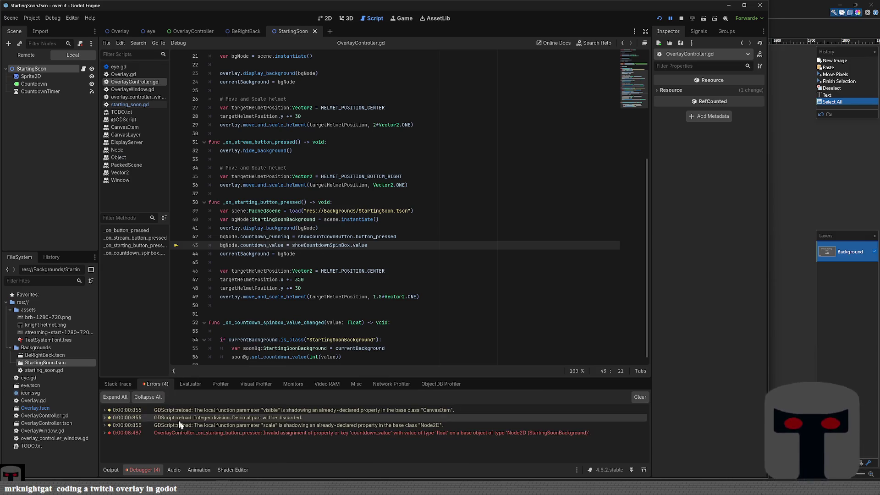
Step: Jump to the line 43 error and check the StartingSoonBackground class definition for its methods
left_click(208, 433)
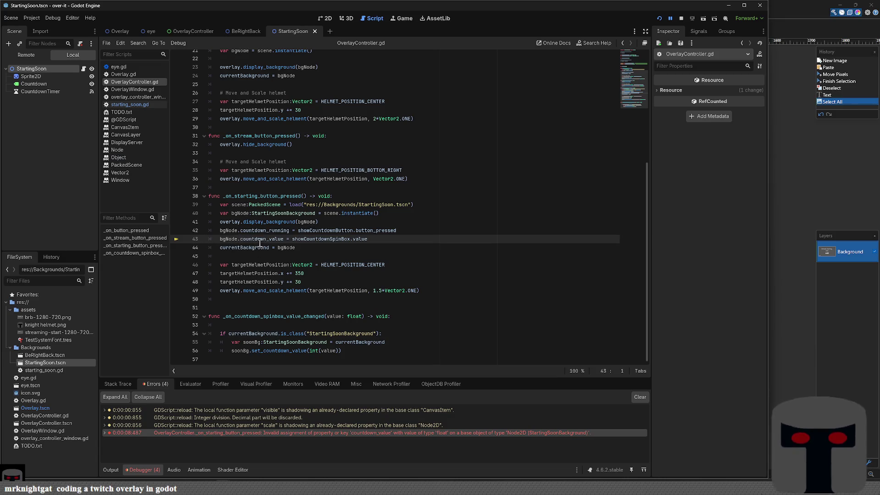
key("Up")
key("Up")
key("Up")
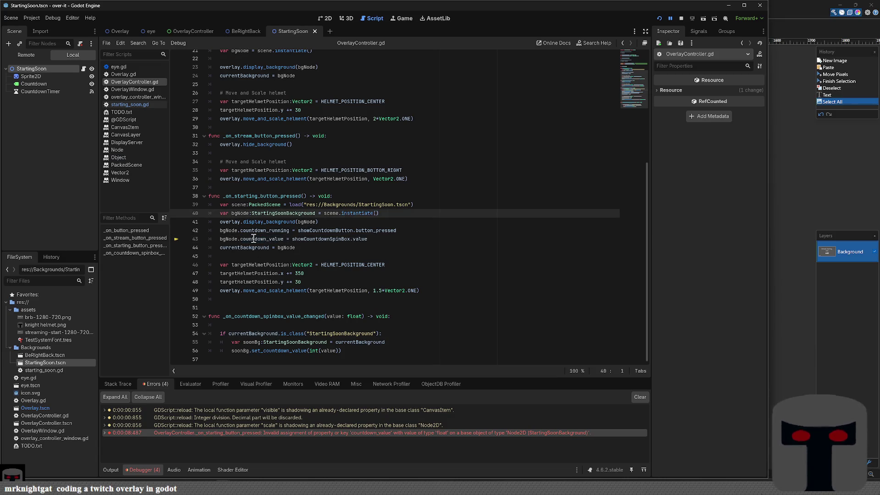
left_click(254, 238)
left_click(290, 213, "ctrl")
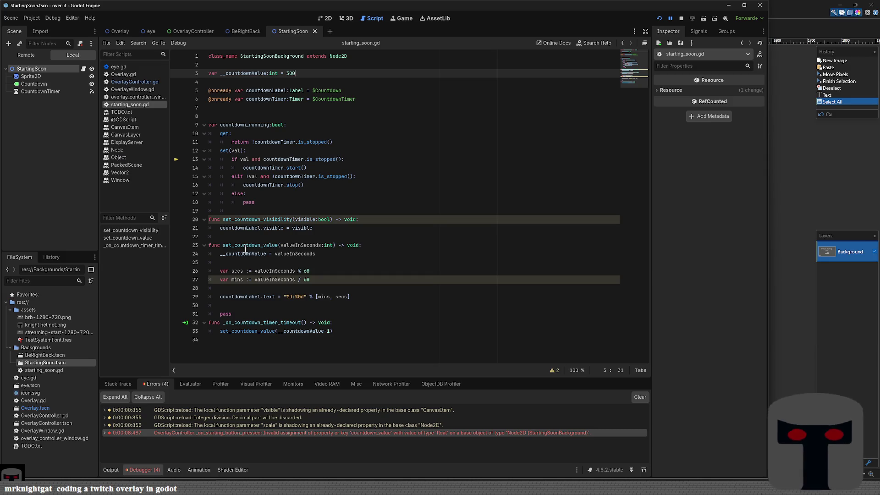
key("alt+Left")
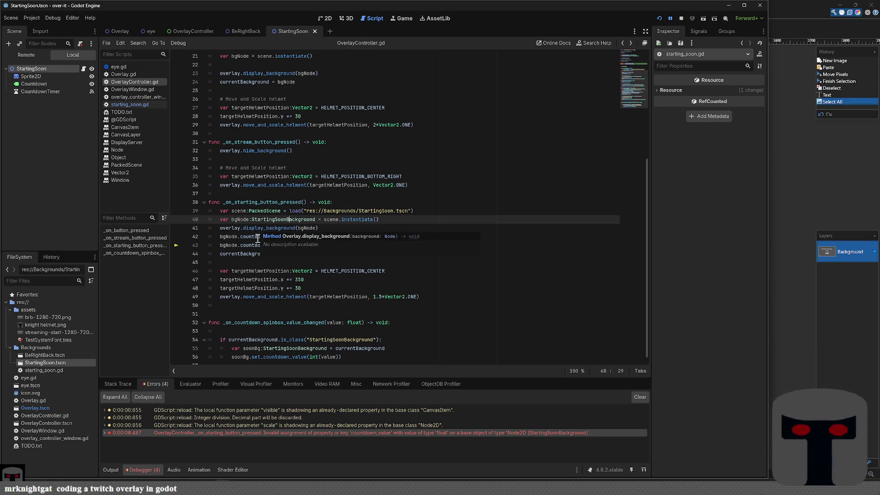
Step: Rewrite line 43 as set_countdown_value(showCountdownSpinBox.value), then save and run the project
left_click(270, 245)
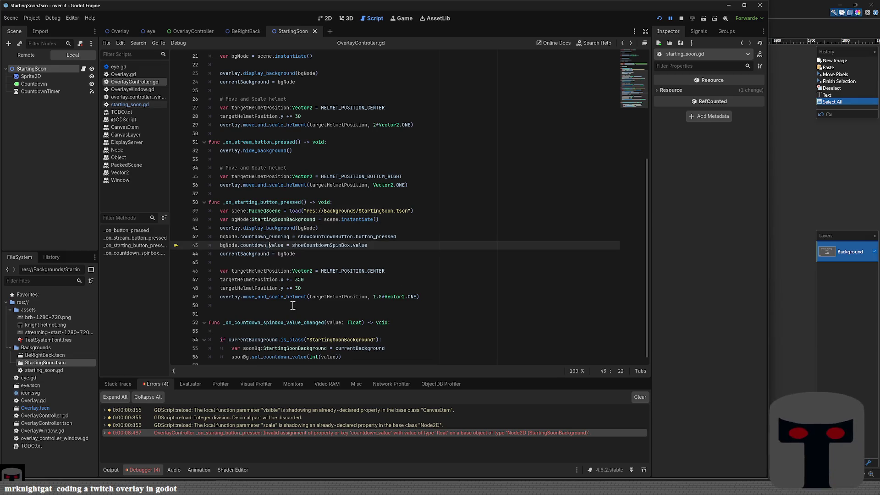
key("Right")
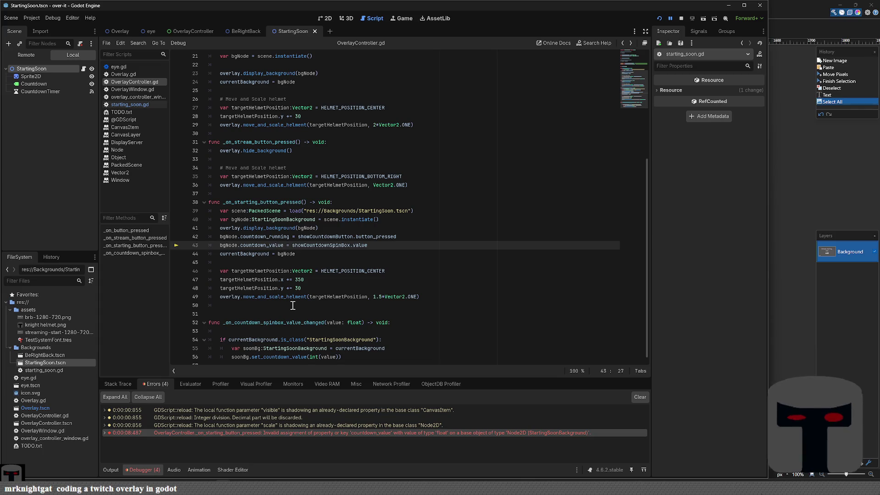
key("shift+Left")
key("shift+Left")
key("shift+Left")
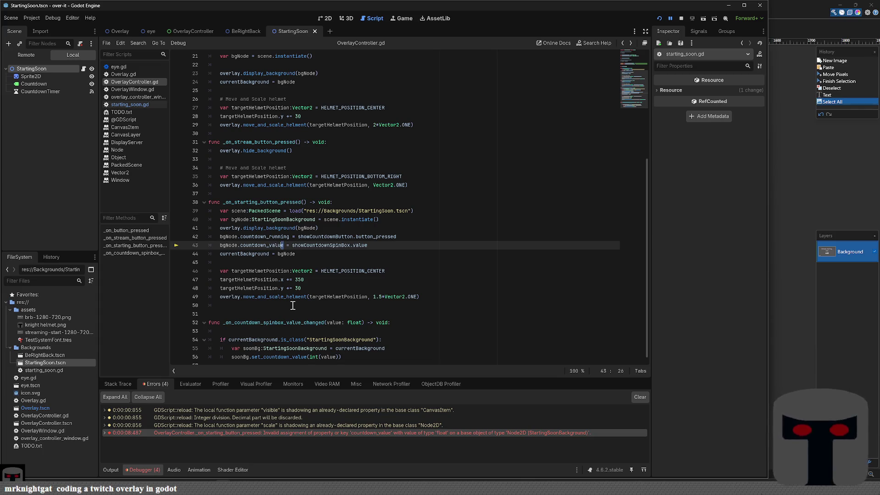
type("set_coun")
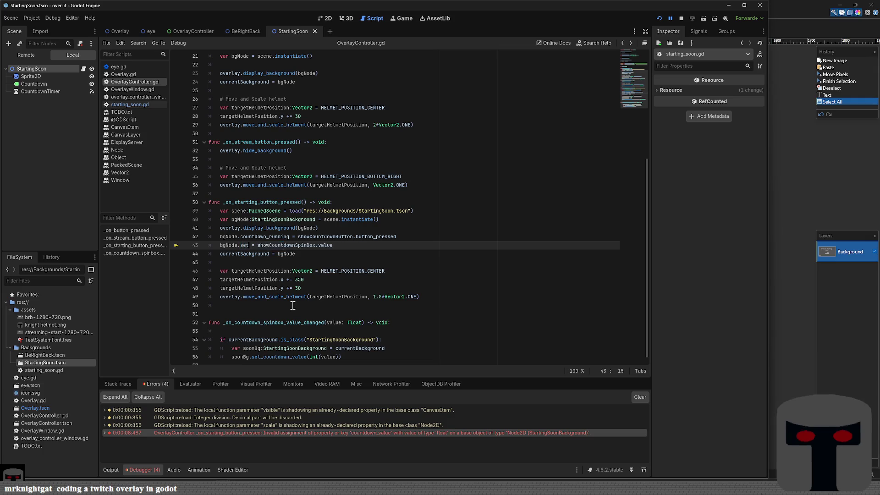
type("down_value(")
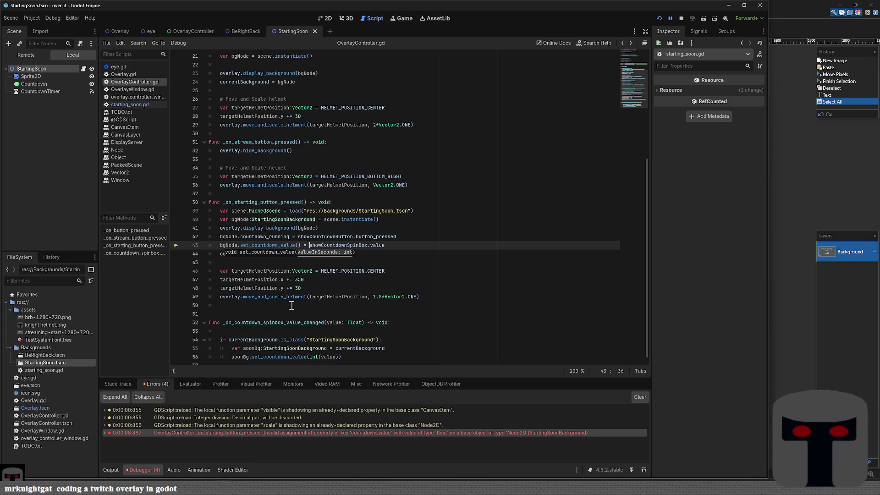
key("shift+End")
key("ctrl+x")
key("Left")
key("Left")
key("Left")
key("ctrl+v")
key("F5")
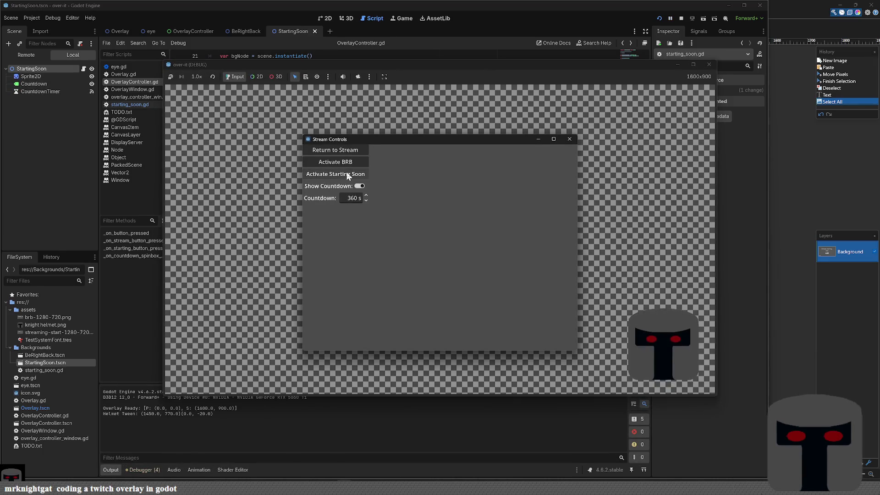
Step: Activate Starting Soon and set the countdown length to 600 seconds
left_click(346, 171)
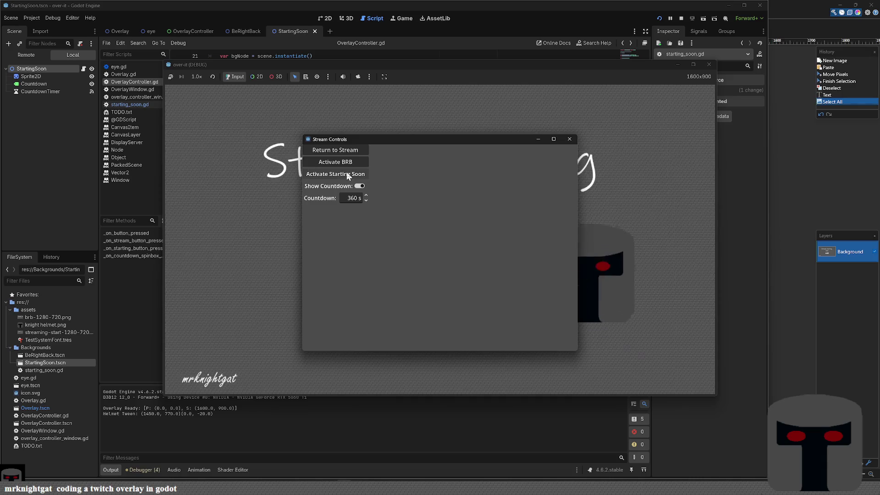
mouse_move(373, 142)
left_mouse_down()
mouse_move(80, 130)
mouse_move(98, 126)
left_mouse_up()
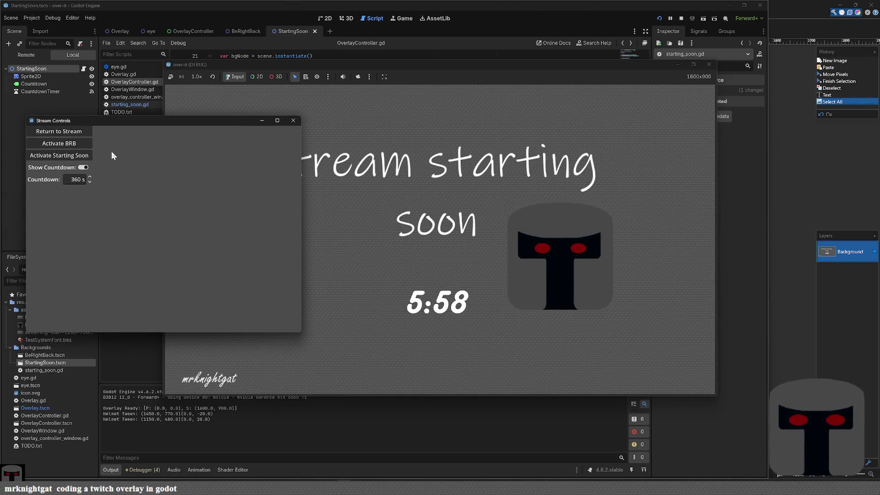
left_click(73, 180)
type("600")
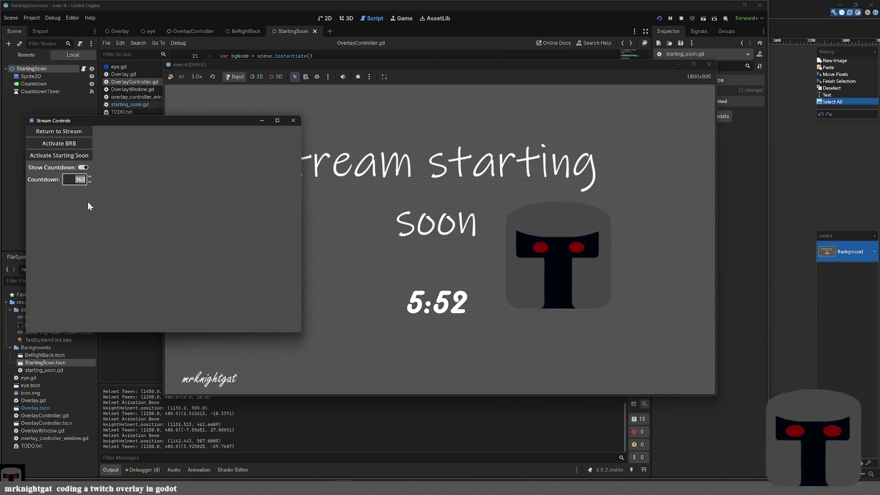
key("Return")
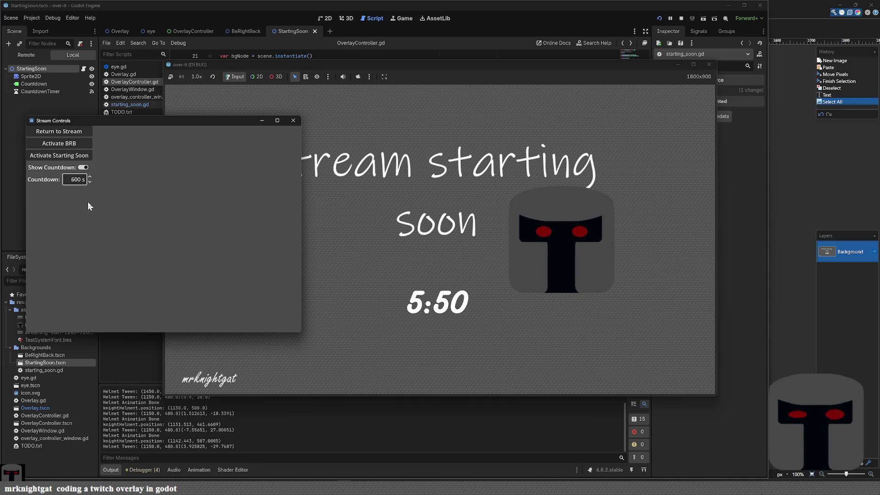
Step: Toggle Show Countdown off, on and off, then close Stream Controls and the game window
left_click(81, 167)
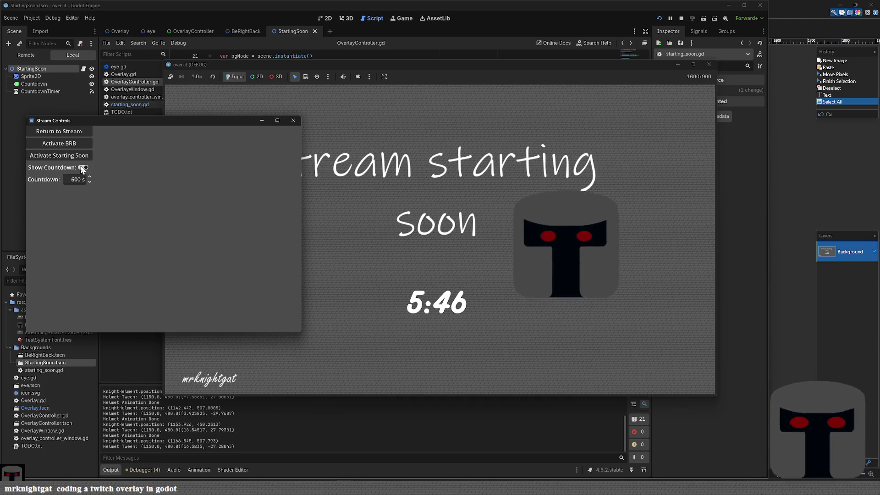
left_click(82, 168)
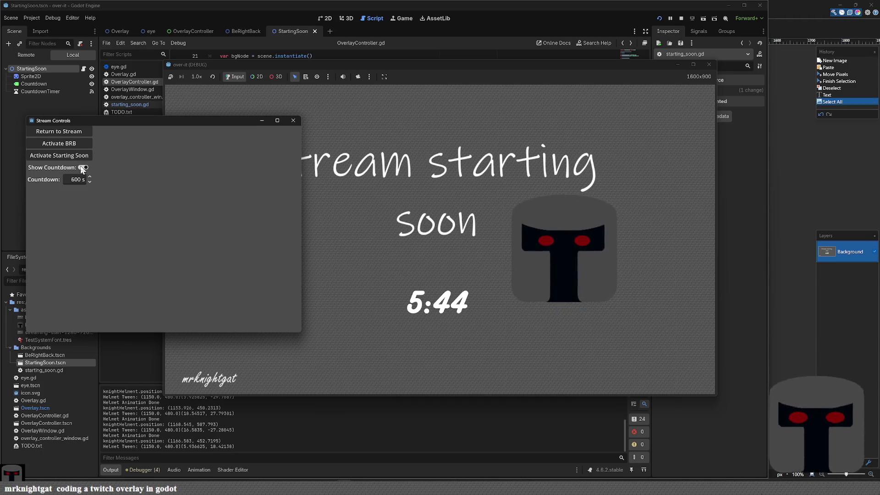
left_click(82, 167)
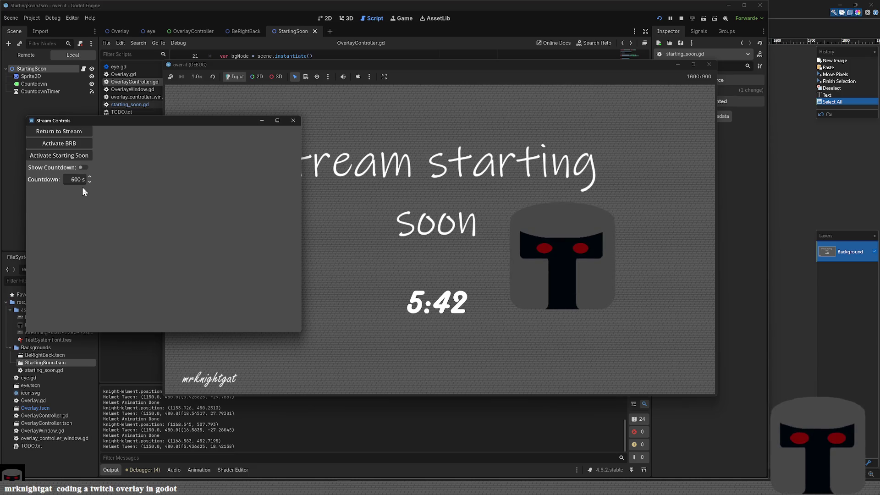
left_click(293, 121)
left_click(317, 256)
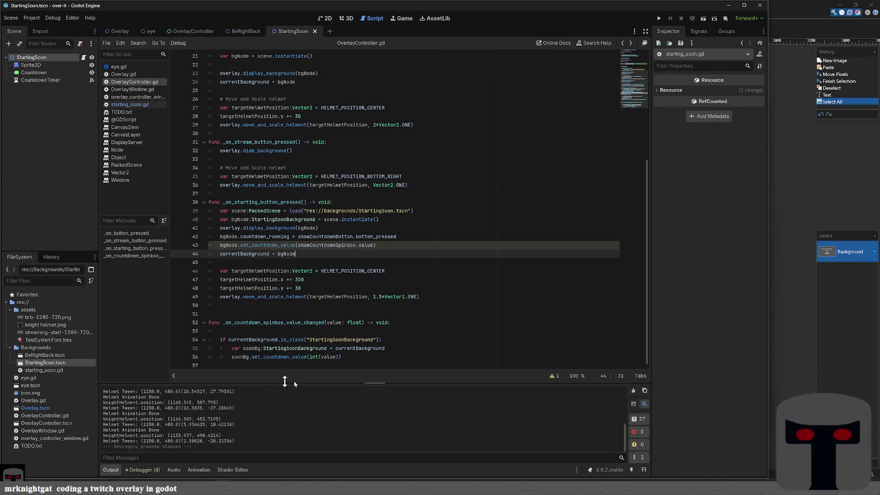
Step: Preview the StartingSoon scene layout, then switch to the OverlayController scene tab with its countdown spin box
scroll(340, 328, "up", 7)
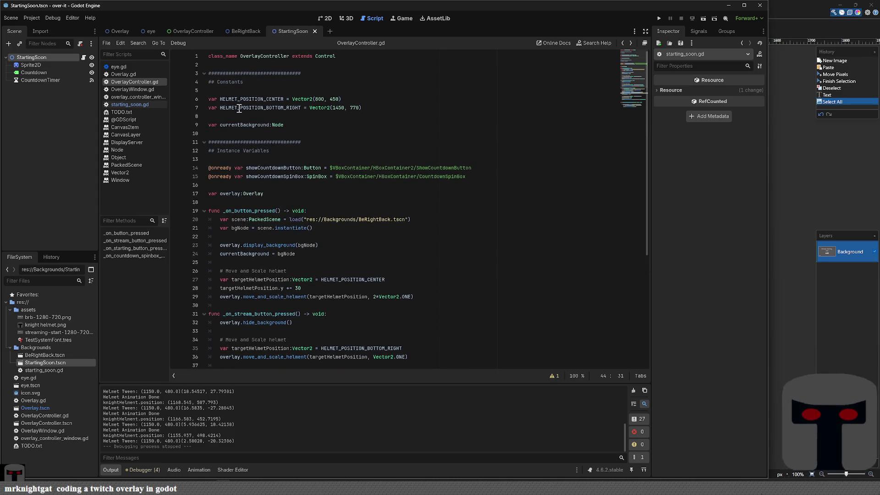
scroll(323, 310, "down", 7)
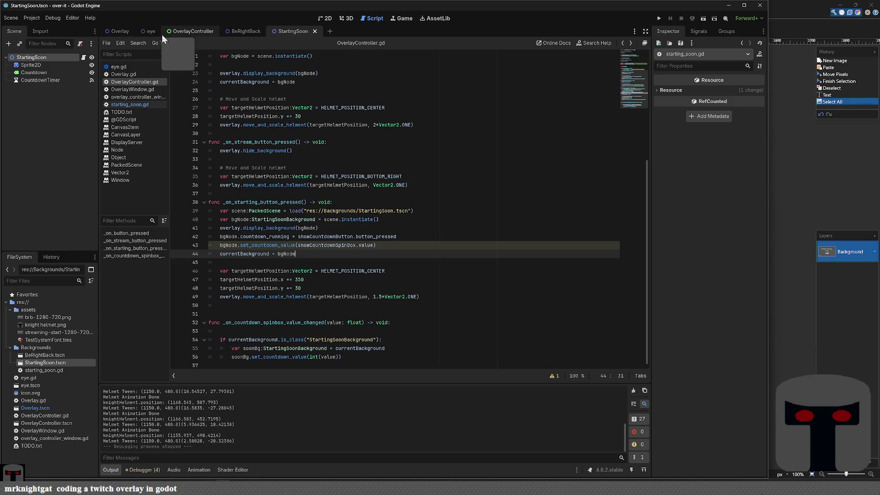
left_click(328, 19)
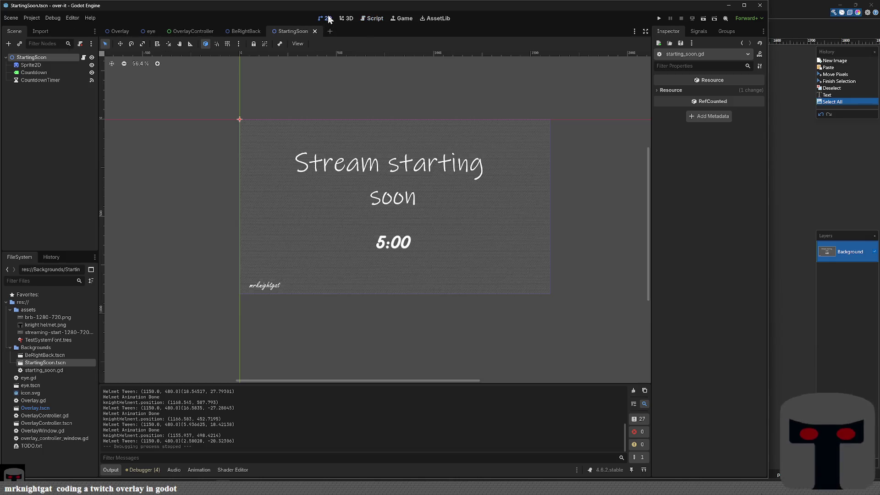
left_click(372, 21)
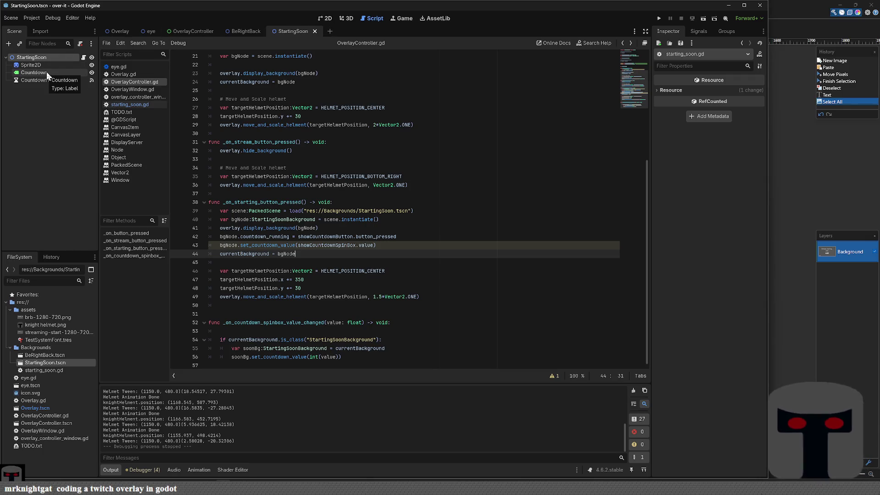
left_click(193, 30)
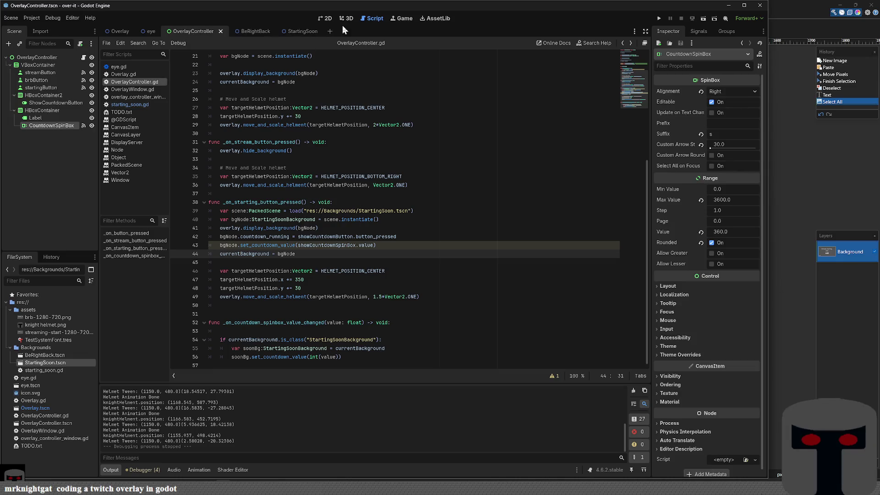
Step: Select ShowCountdownButton and connect its pressed() signal to a new _on_show_countdown_button_pressed handler
left_click(326, 19)
left_click(213, 130)
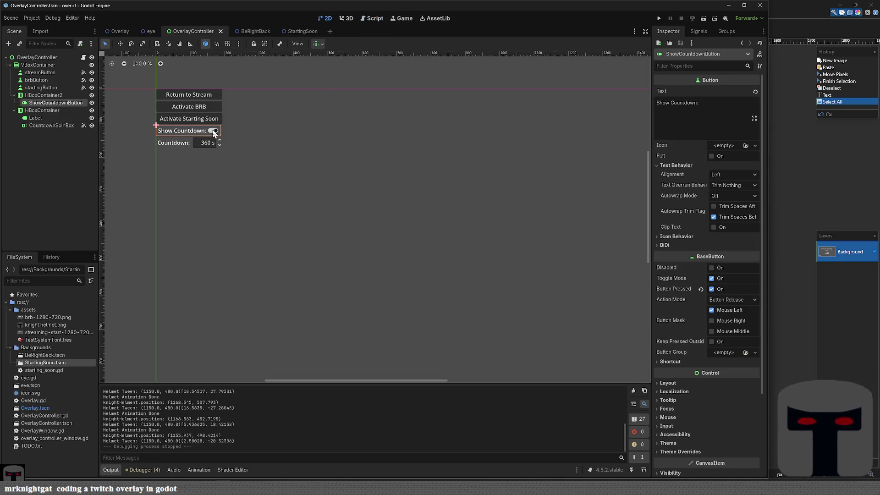
left_click(701, 31)
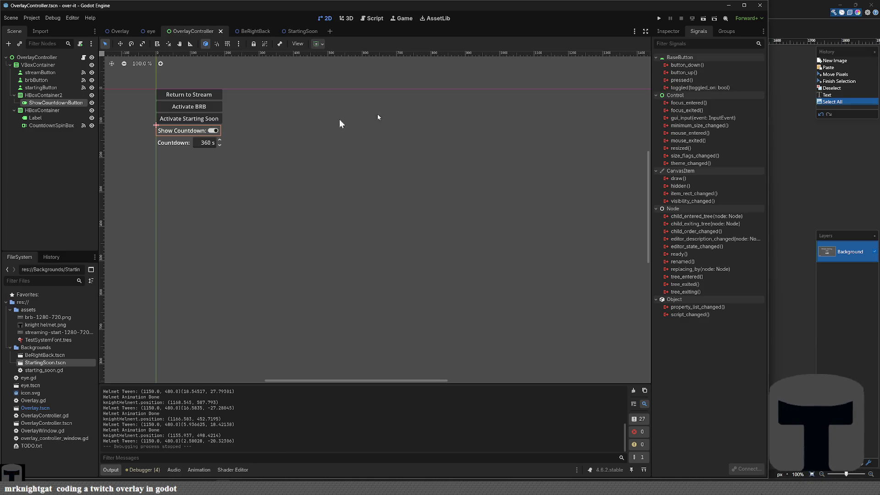
double_click(679, 80)
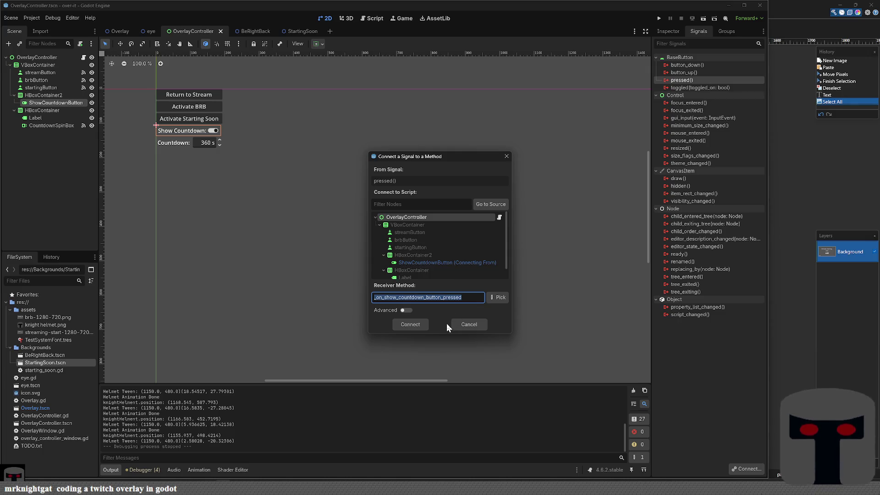
left_click(419, 326)
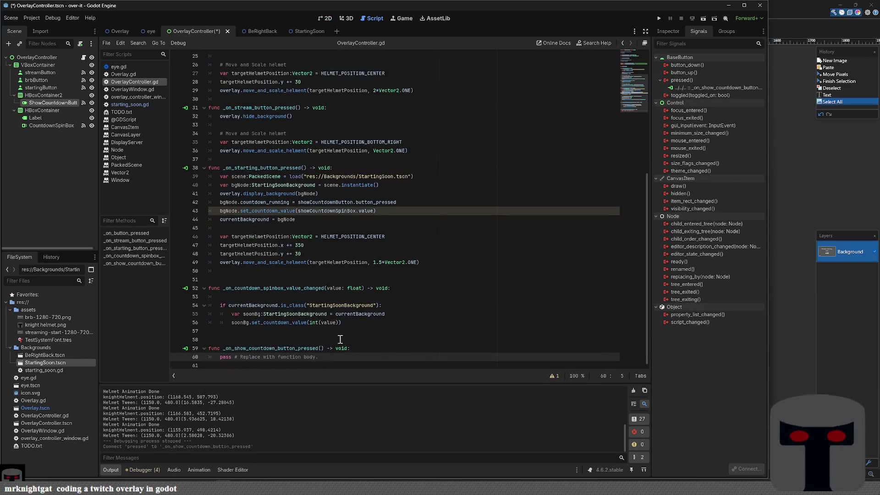
Step: Remove the spinbox handler's blank line and make room in the new handler's body
left_click(386, 352)
key("Up")
key("Up")
key("Up")
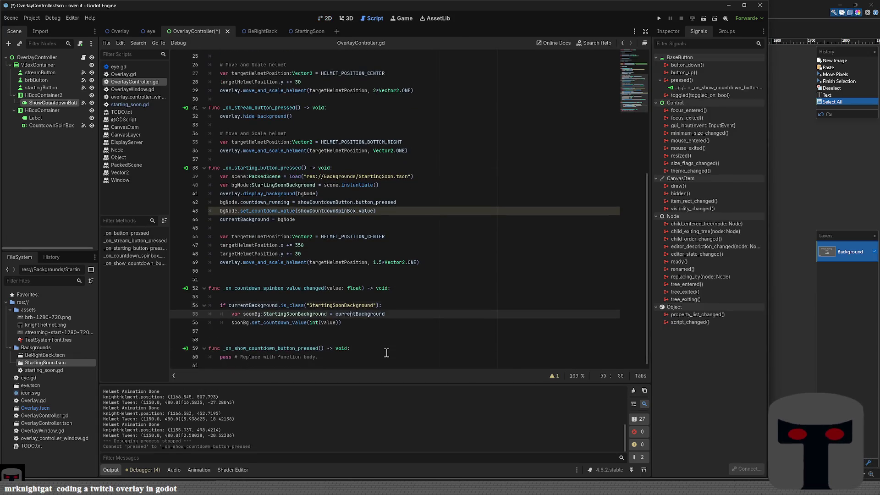
key("shift+Home")
key("Delete")
key("Delete")
key("End")
key("Down")
key("Down")
key("Down")
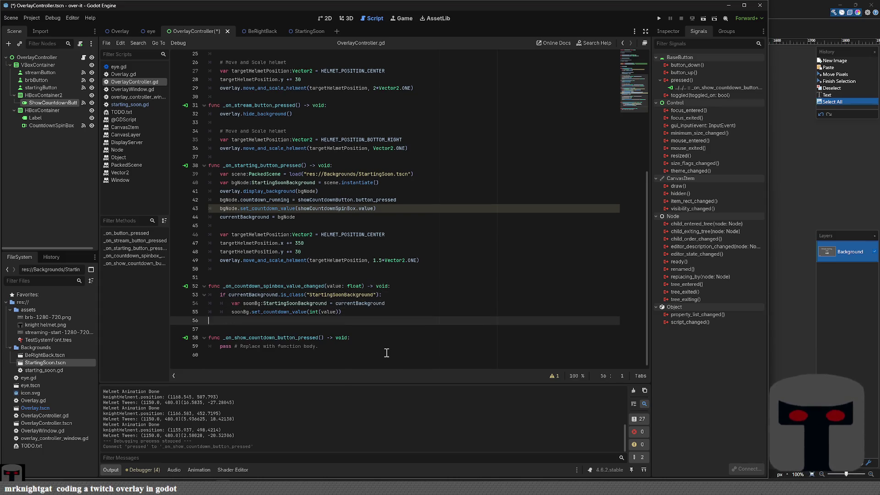
key("Return")
key("Up")
key("Home")
key("ctrl+Right")
key("Return")
key("BackSpace")
key("Down")
key("Down")
key("shift+End")
key("Delete")
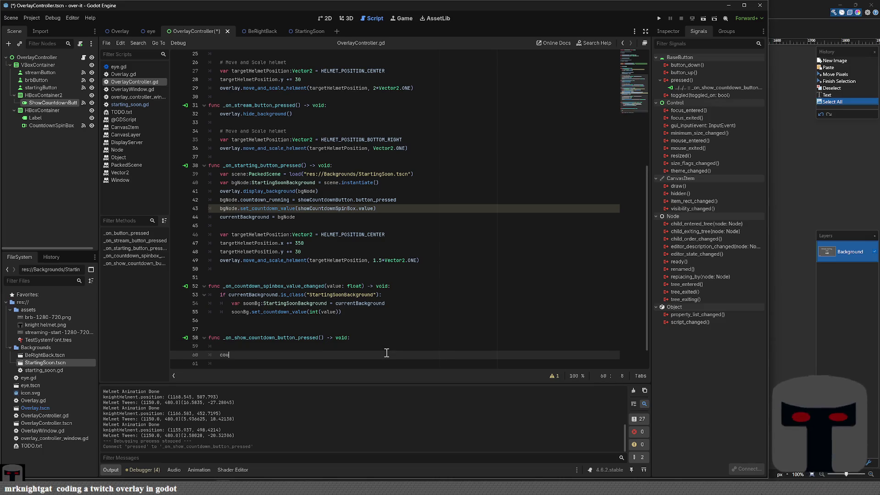
key("ctrl+z")
key("ctrl+z")
key("ctrl+z")
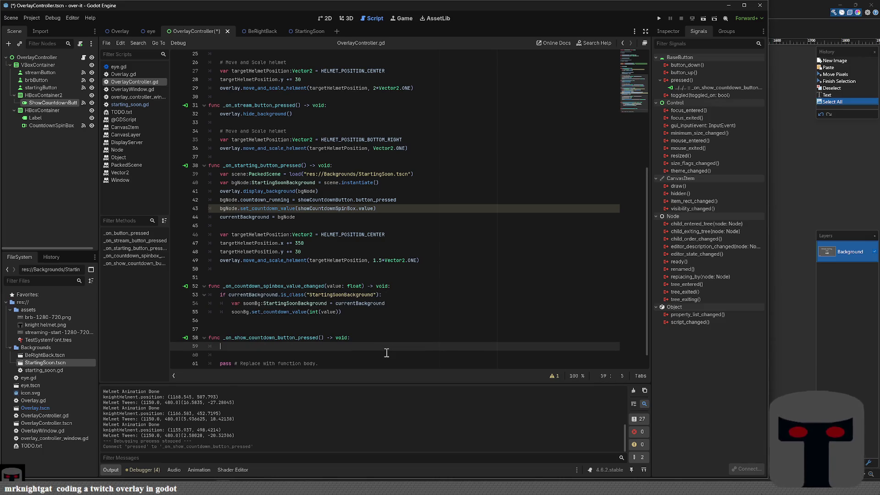
Step: Copy the is_class check and soonBg cast lines from the spinbox handler into the new handler
key("Up")
key("Up")
key("Up")
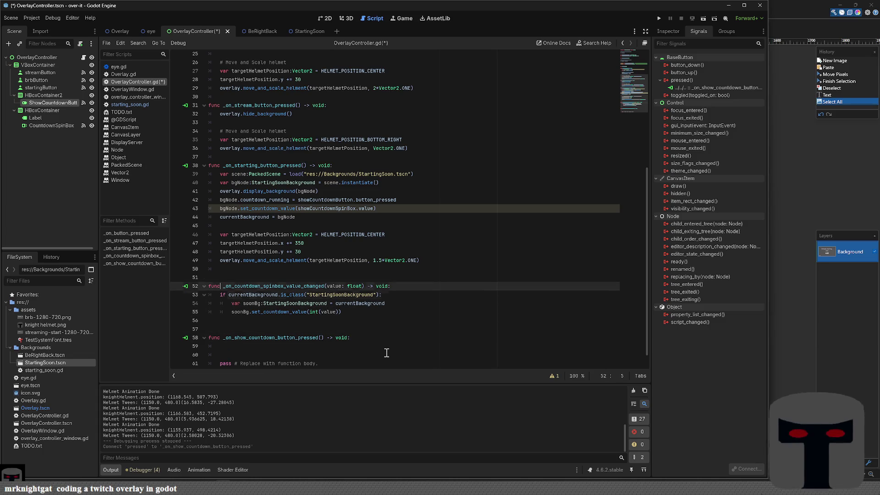
key("Down")
key("shift+End")
key("ctrl+c")
key("Down")
key("Down")
key("Down")
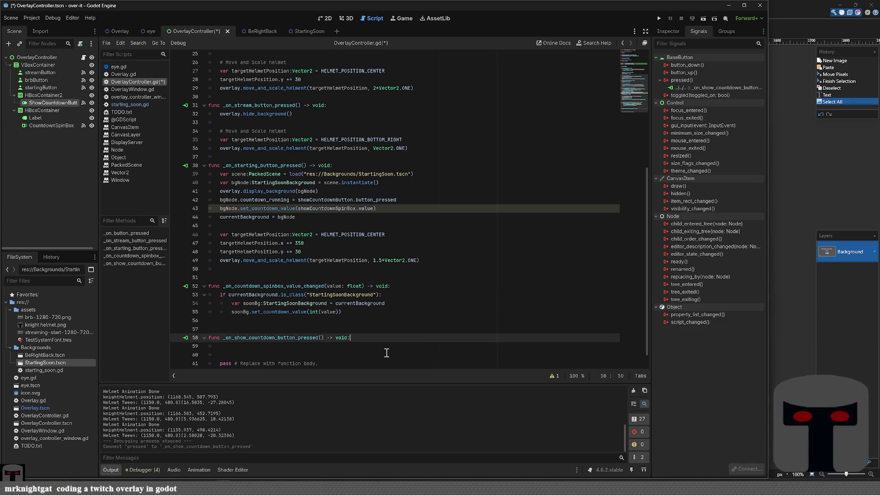
key("ctrl+v")
key("Return")
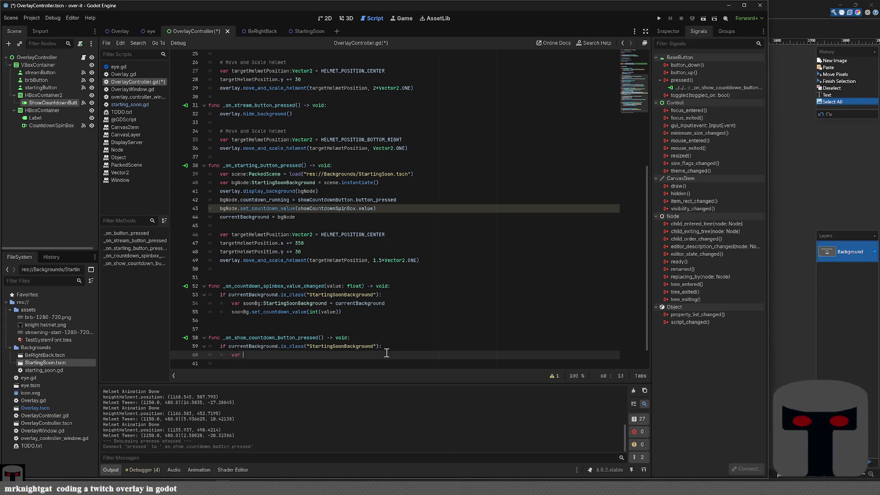
key("Up")
key("Up")
key("Up")
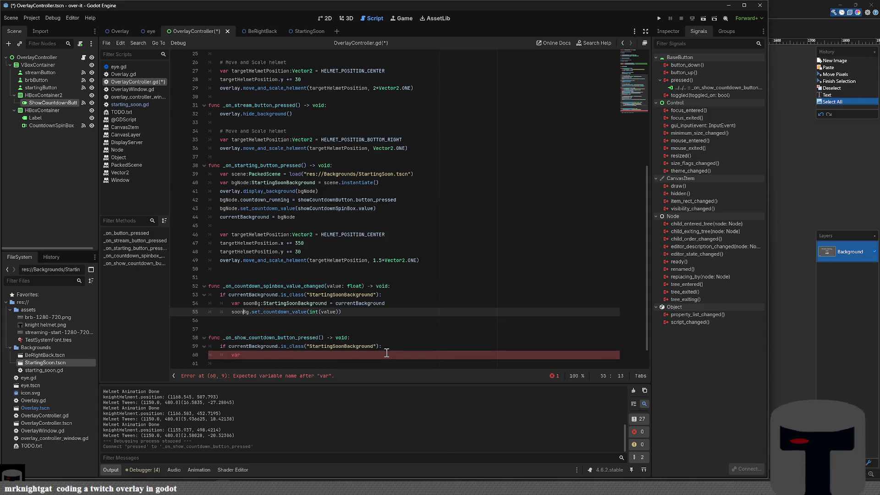
key("shift+Up")
key("shift+Home")
key("Down")
key("Down")
key("Down")
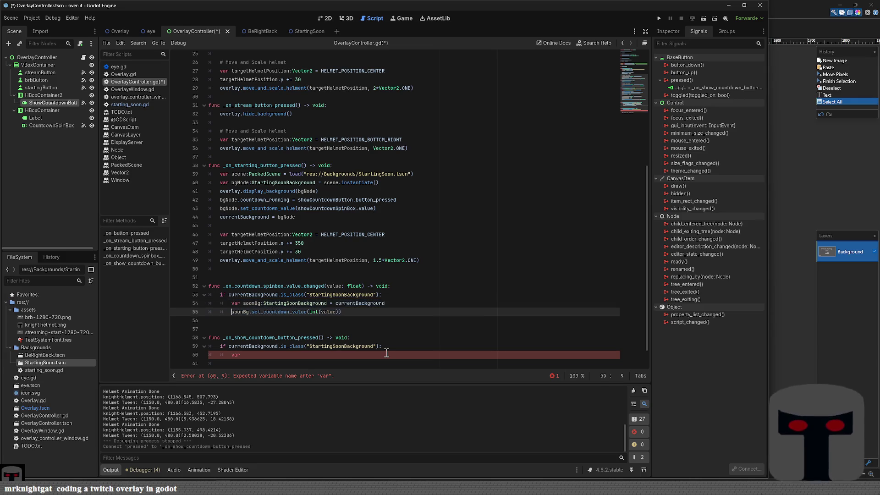
key("shift+End")
key("ctrl+v")
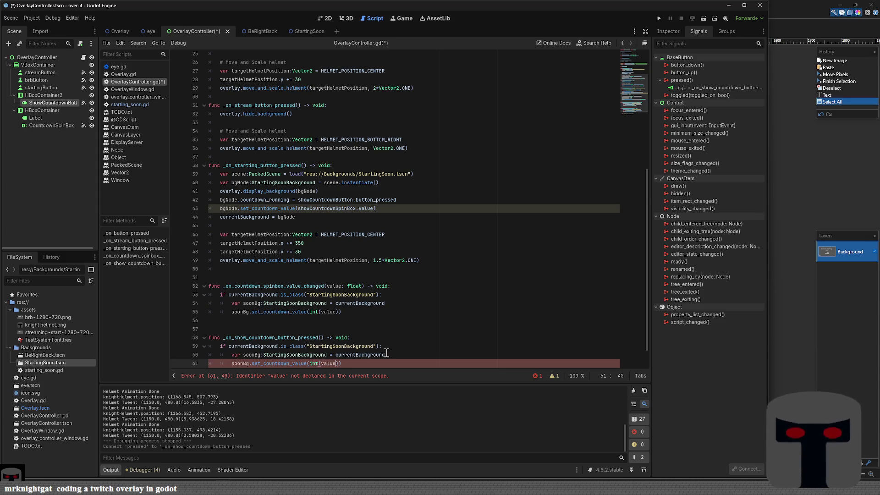
Step: Set soonBg.countdown_running = showCountdownButton.button_pressed in the new handler and save the script
key("shift+End")
key("Delete")
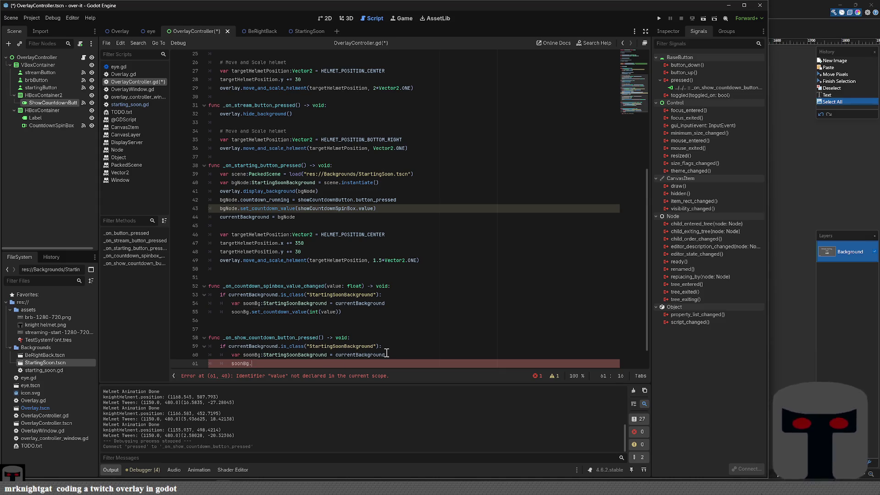
type("ount")
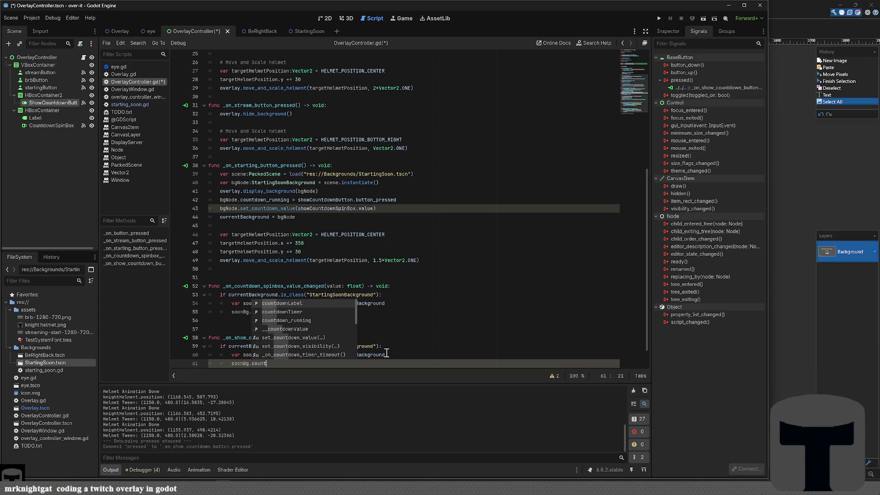
key("Down")
key("Down")
key("Return")
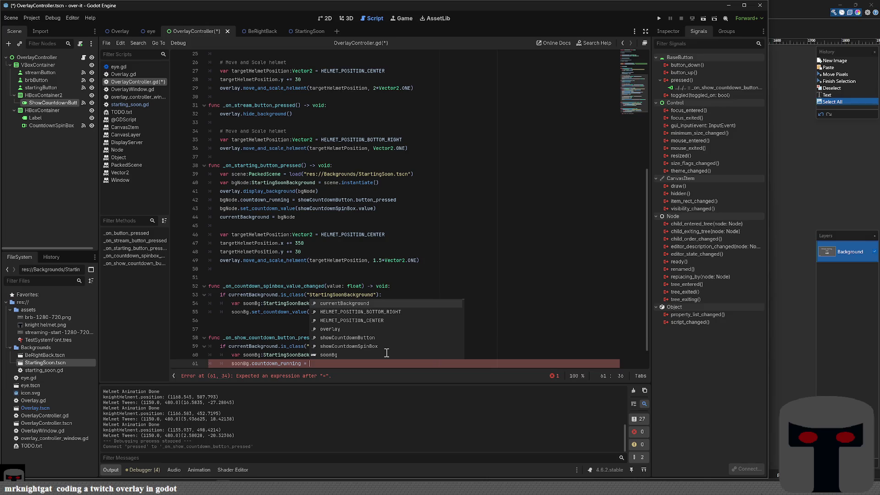
key("Escape")
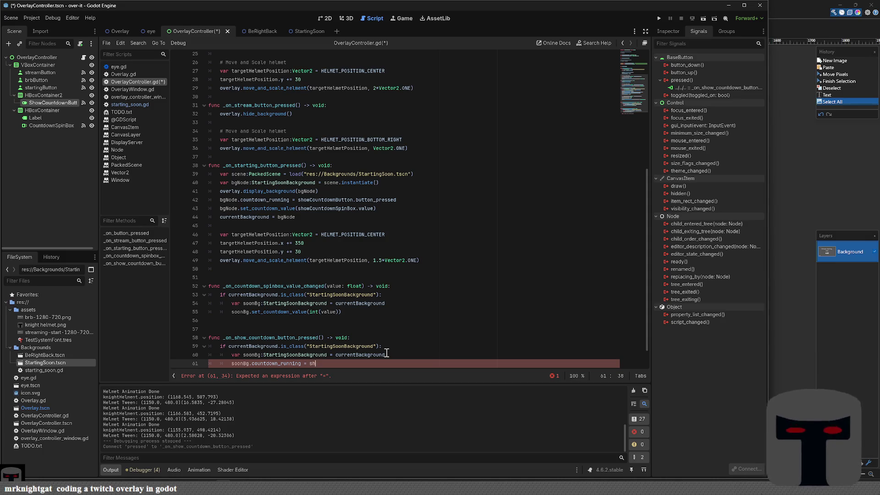
key("Return")
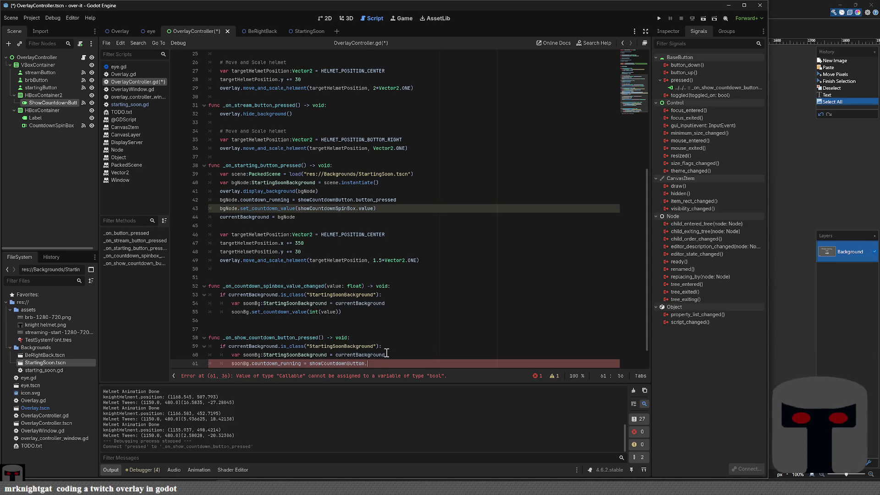
type(".butt")
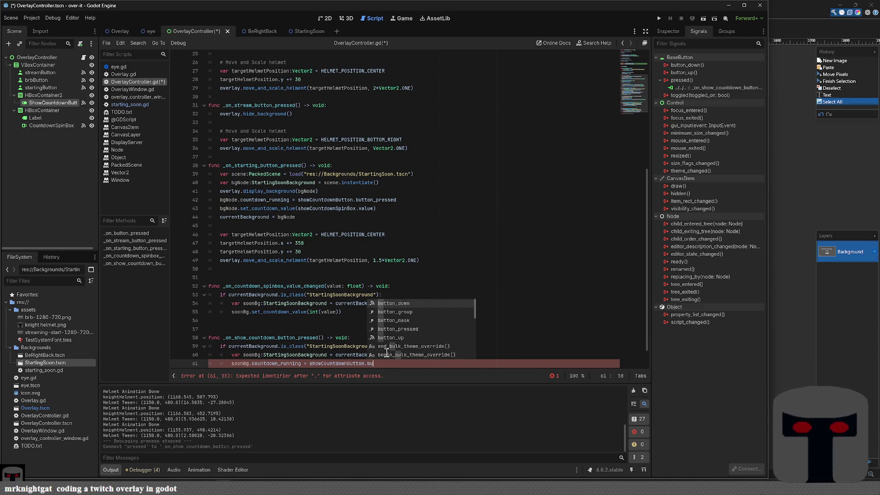
key("Return")
key("ctrl+s")
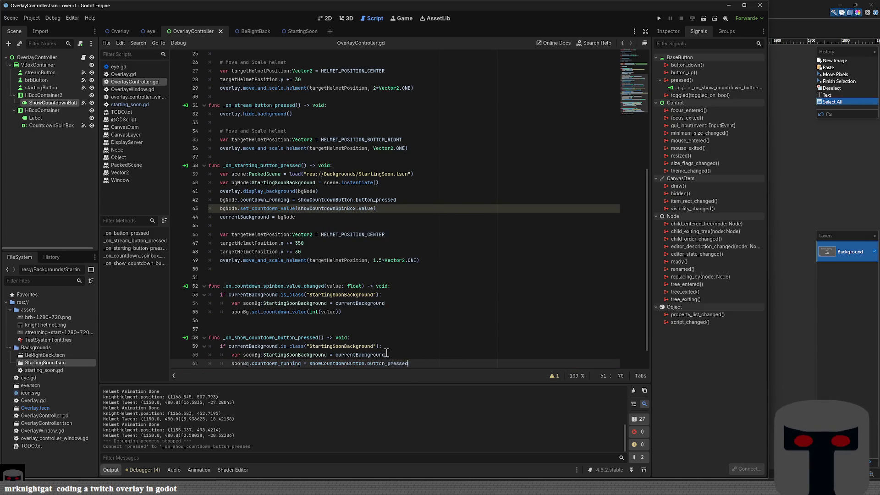
left_click(408, 336)
Step: Run the project, show Starting Soon, toggle the countdown display off, on and off, then close it
key("F5")
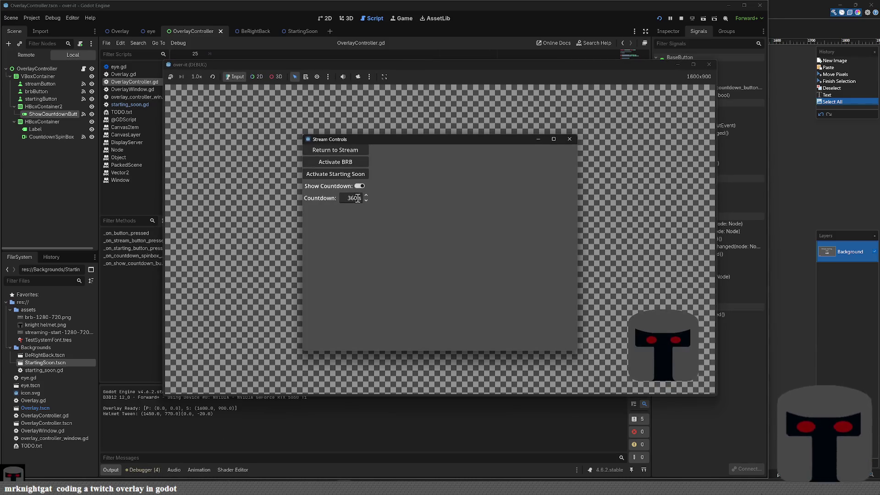
left_click(342, 173)
left_click_drag(370, 143, 148, 132)
left_click(139, 177)
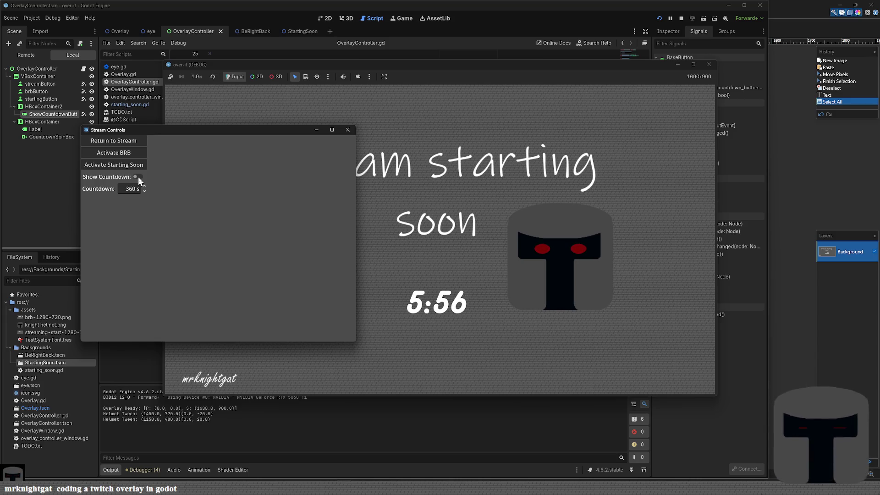
left_click(138, 176)
left_click(138, 177)
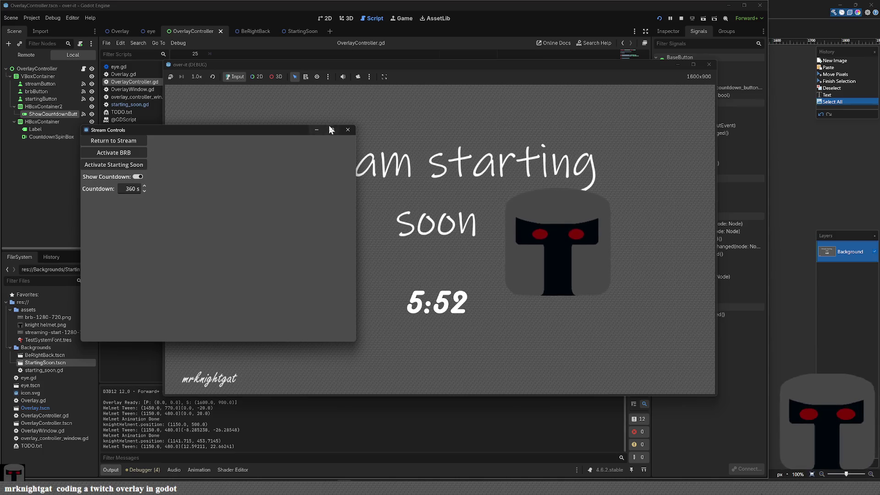
left_click(348, 130)
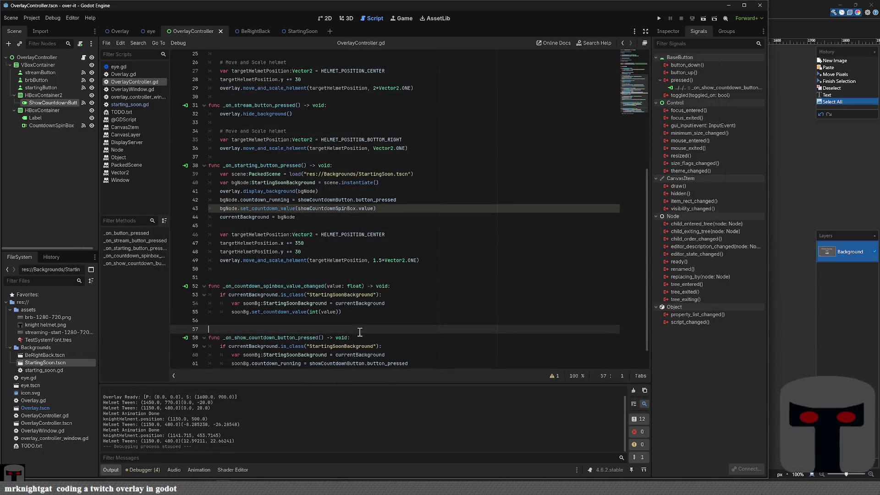
Step: Add print("currentBackground: ", currentBackground) atop the show-countdown handler and run the project
mouse_move(382, 365)
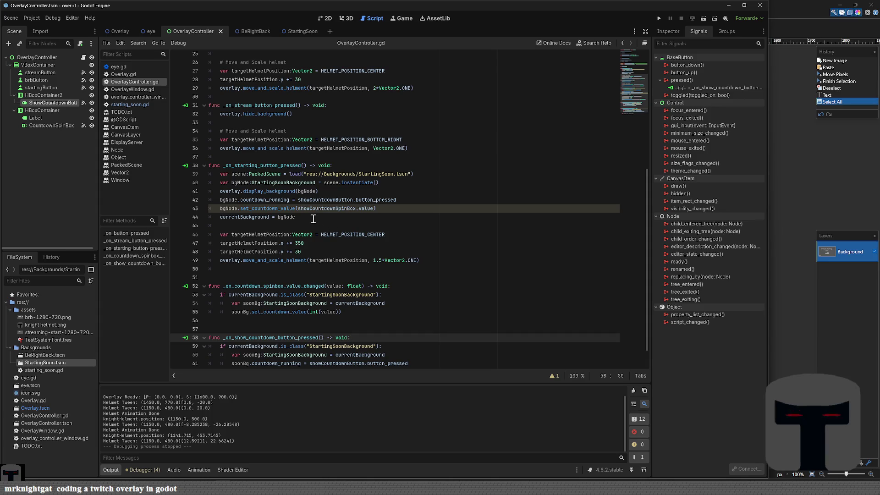
mouse_move(325, 310)
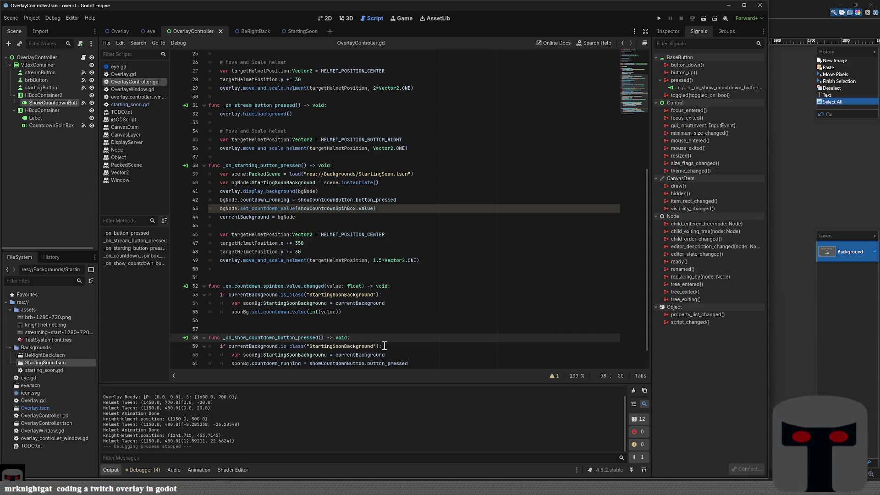
key("Return")
type("print(cu")
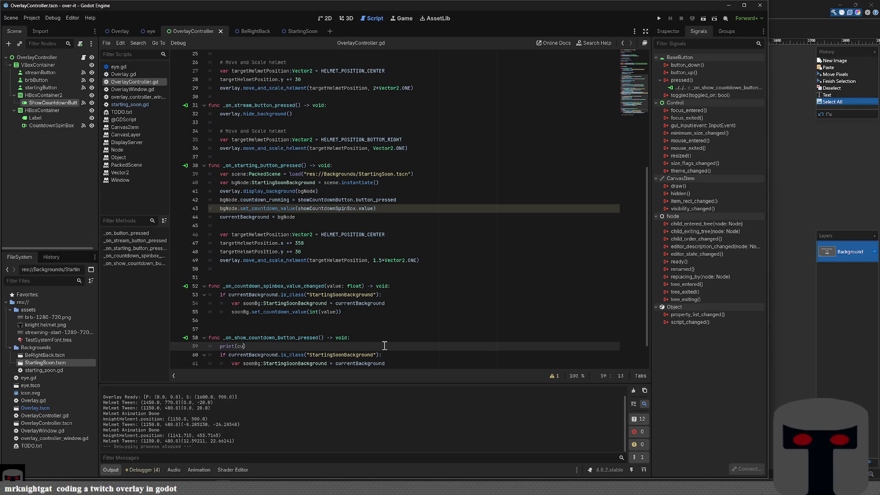
type("t")
key("Return")
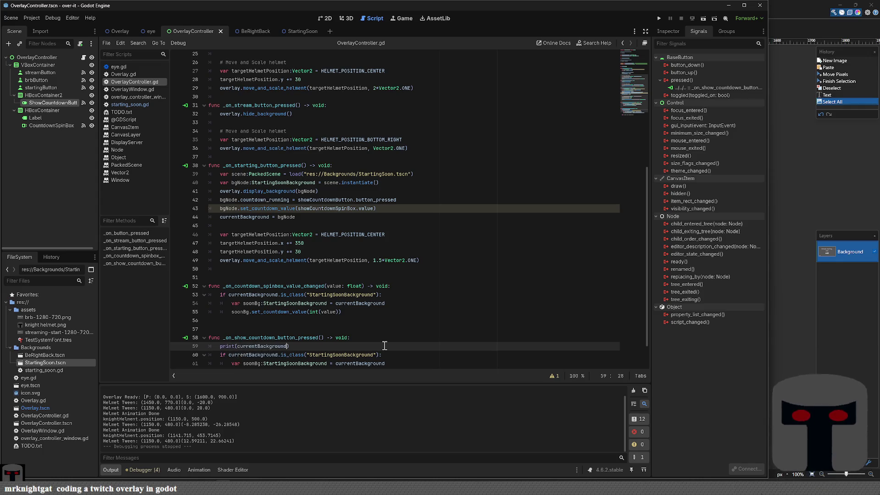
key("Down")
key("Up")
type("\"currentBack")
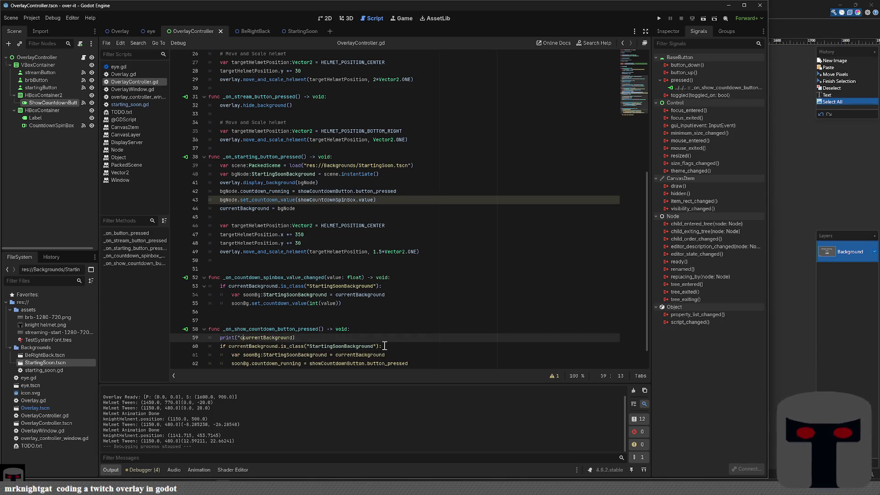
type("groudn")
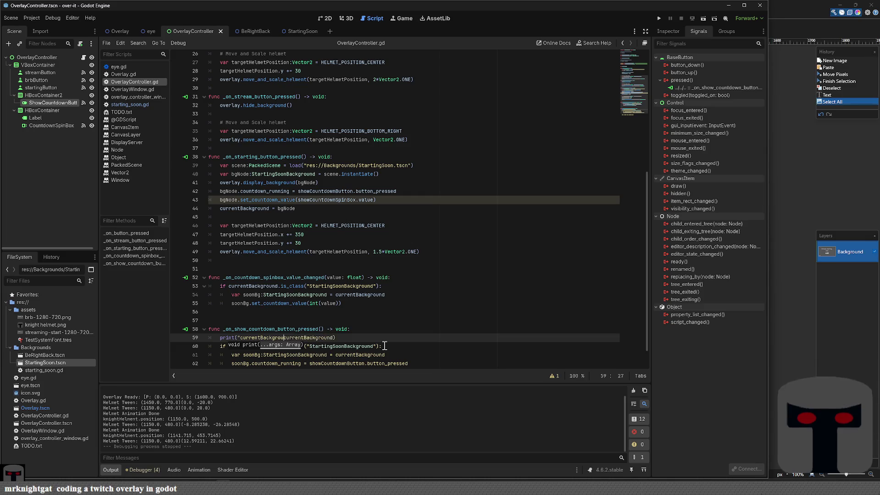
key("BackSpace")
key("BackSpace")
type("nd: \",")
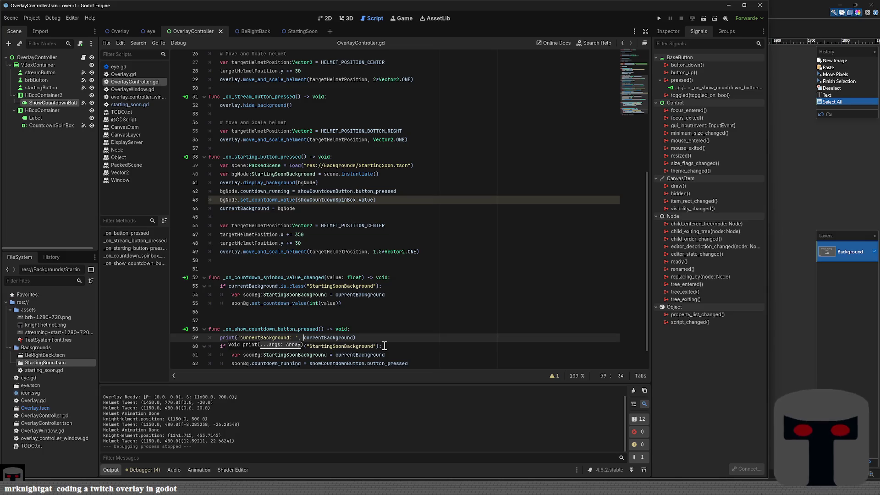
key("F5")
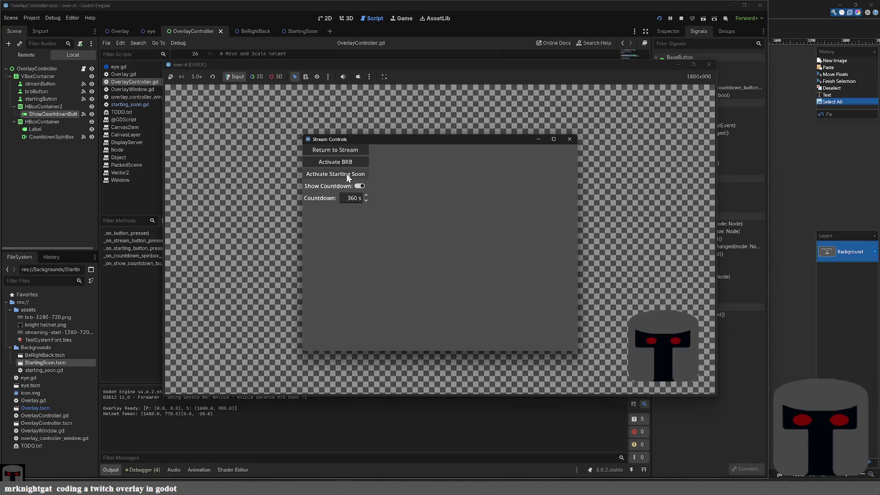
Step: Toggle Show Countdown to hit the null-value error, then close Stream Controls
left_click(360, 187)
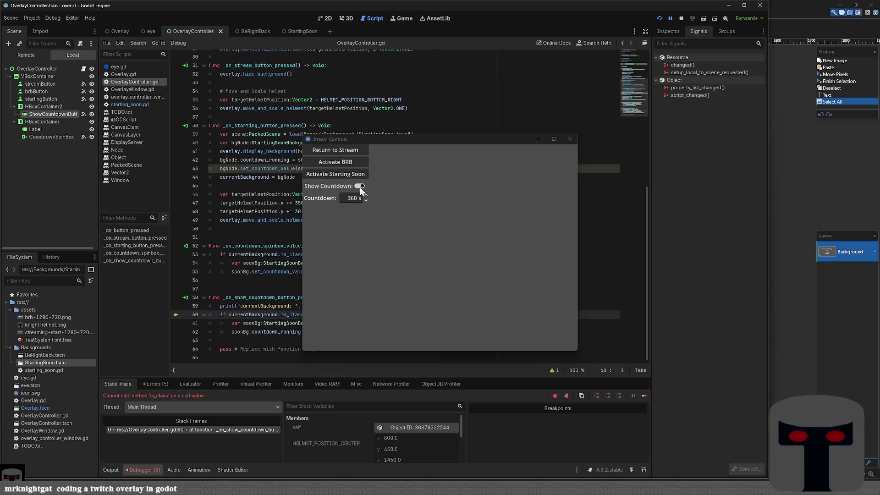
left_click(360, 187)
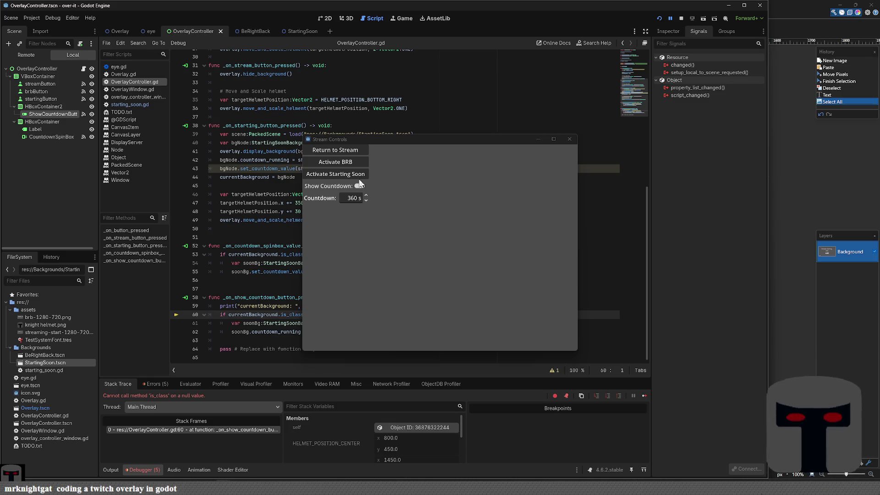
left_click(569, 139)
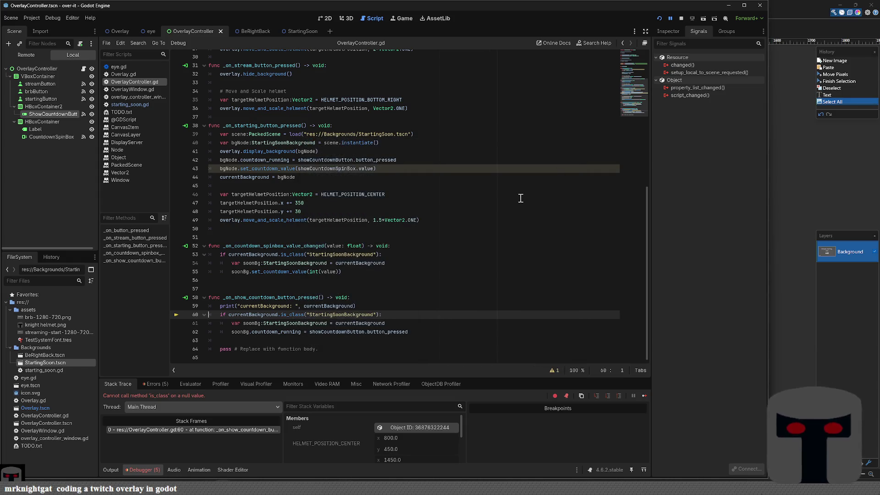
Step: Prefix both handlers' is_class conditions with 'currentBackground &&' and relaunch the overlay
key("Up")
key("Up")
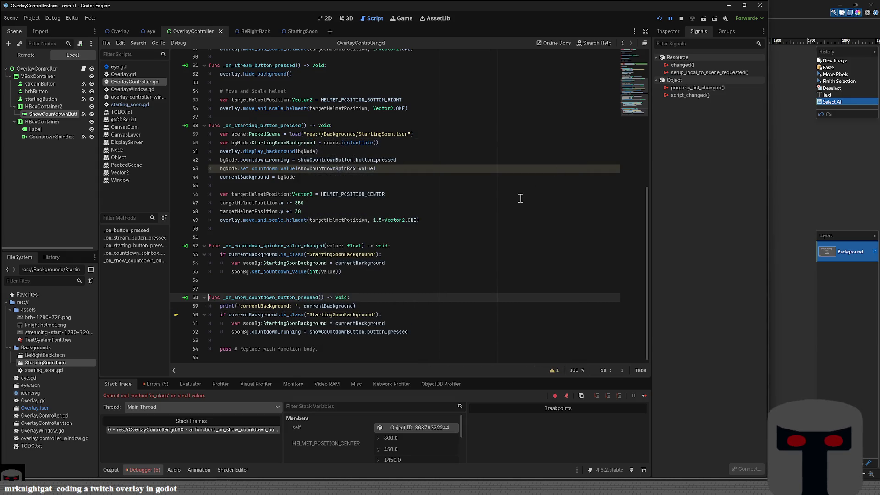
key("Down")
key("Down")
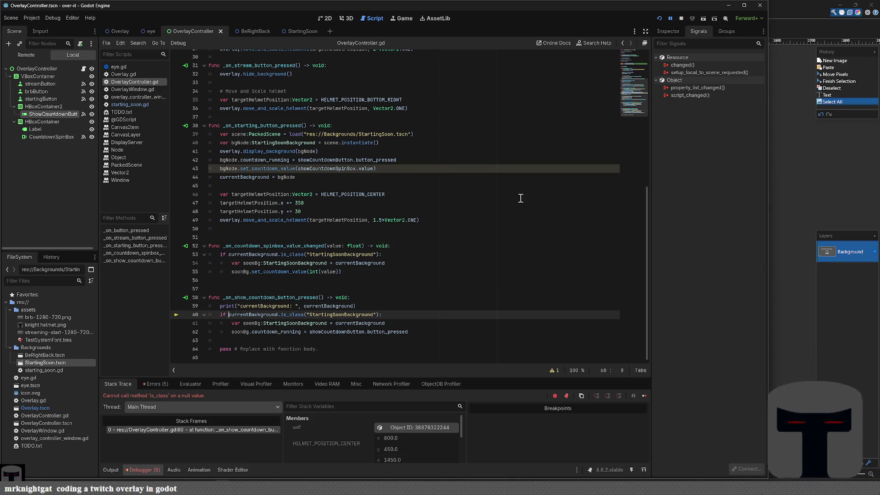
type("currentBack")
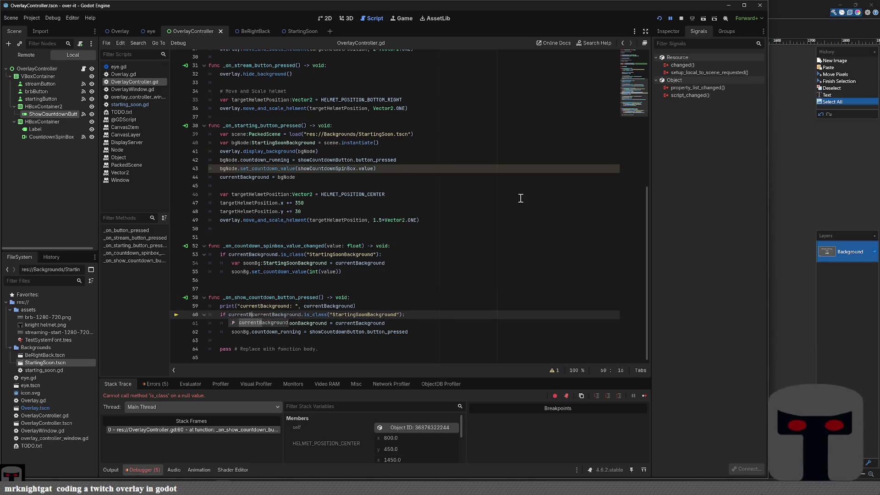
key("Return")
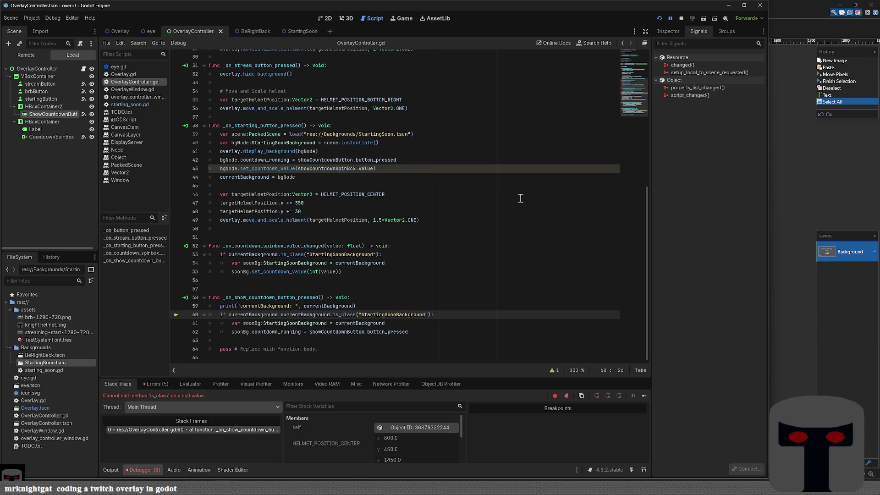
type("&&")
key("Up")
key("Up")
key("Up")
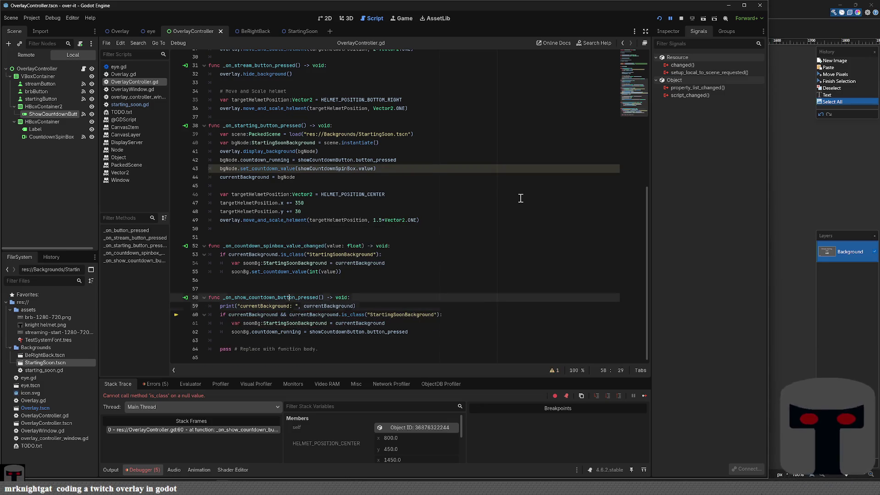
key("Up")
key("Up")
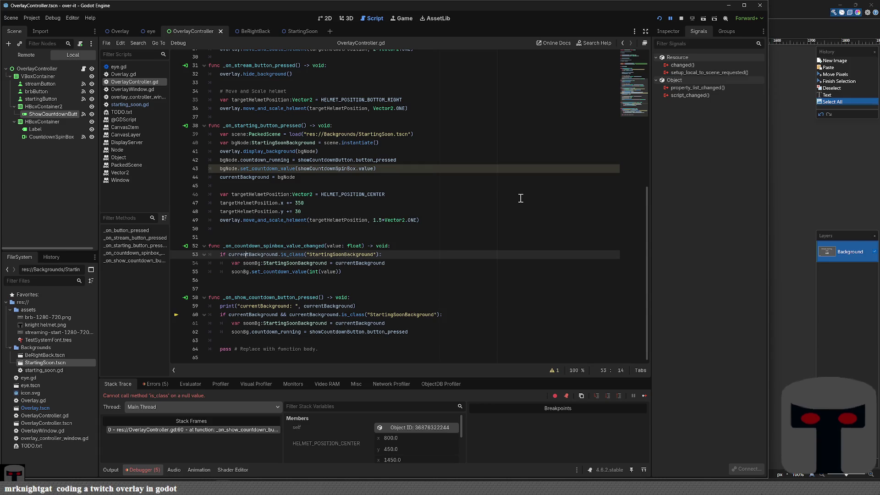
key("Down")
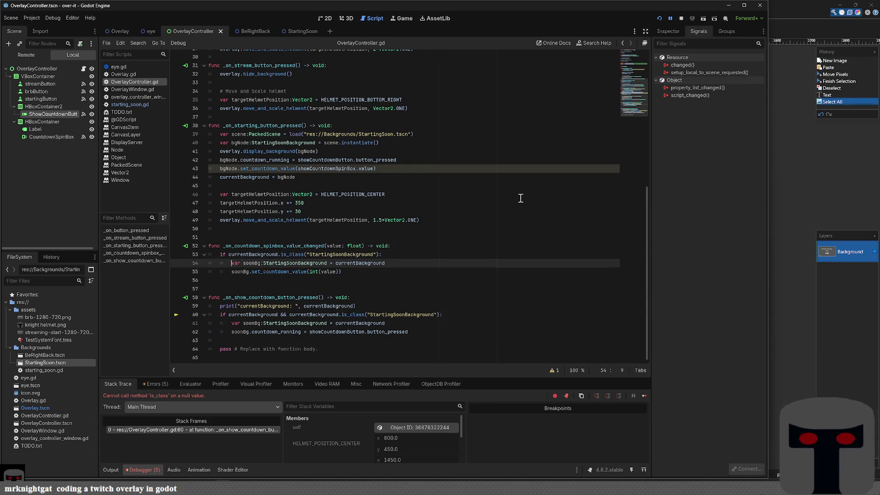
key("Up")
type("currentBackgr")
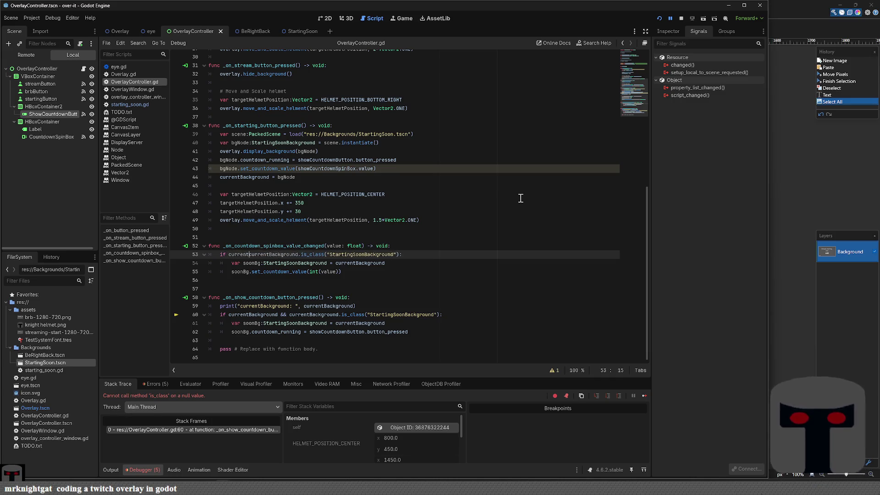
type("ound ")
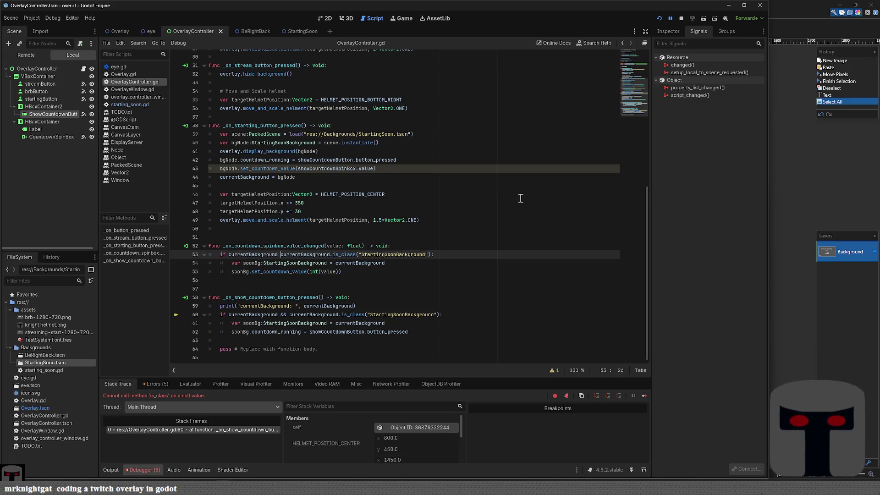
type("&&")
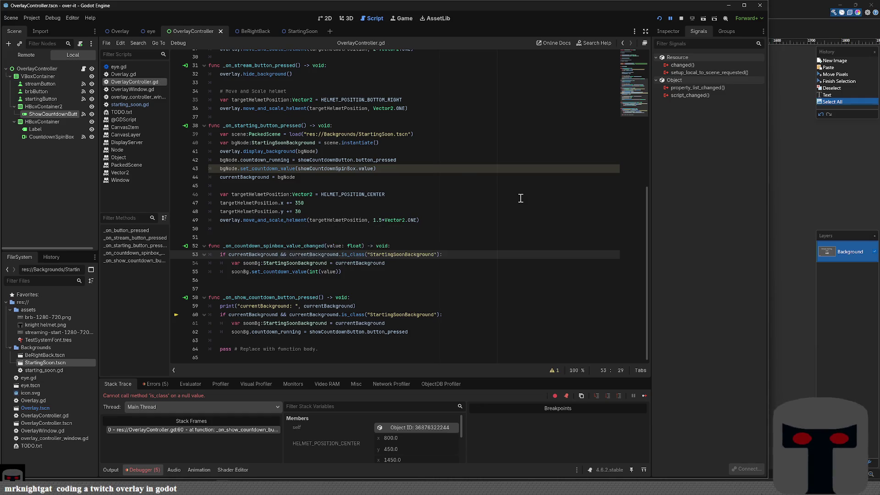
key("F5")
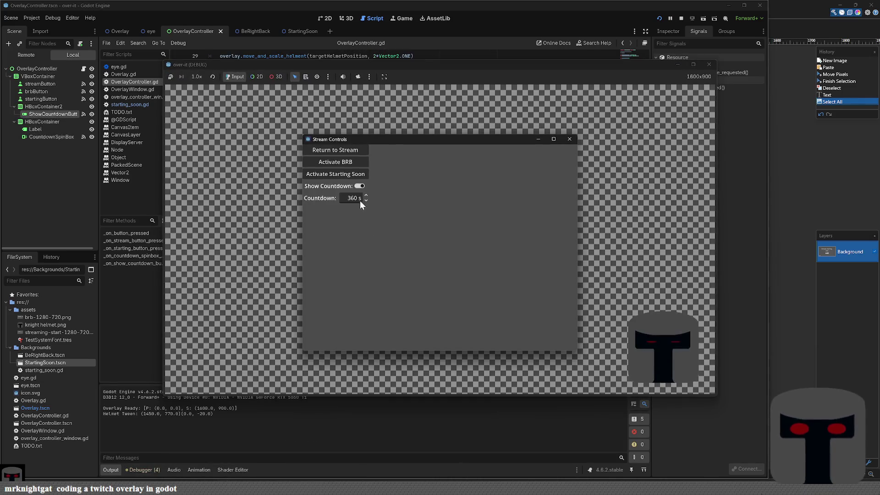
Step: Toggle the countdown off and on without a crash, show Starting Soon, and open the StartingSoon scene
left_click(357, 185)
left_click(359, 186)
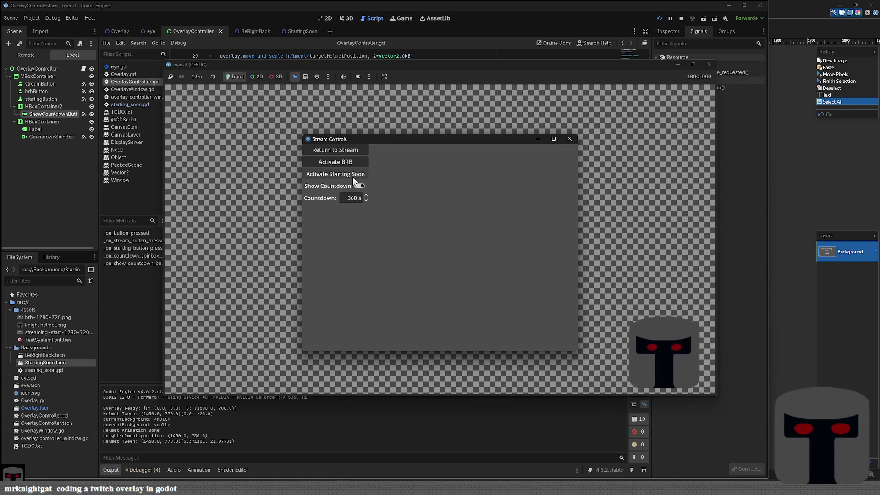
left_click(353, 177)
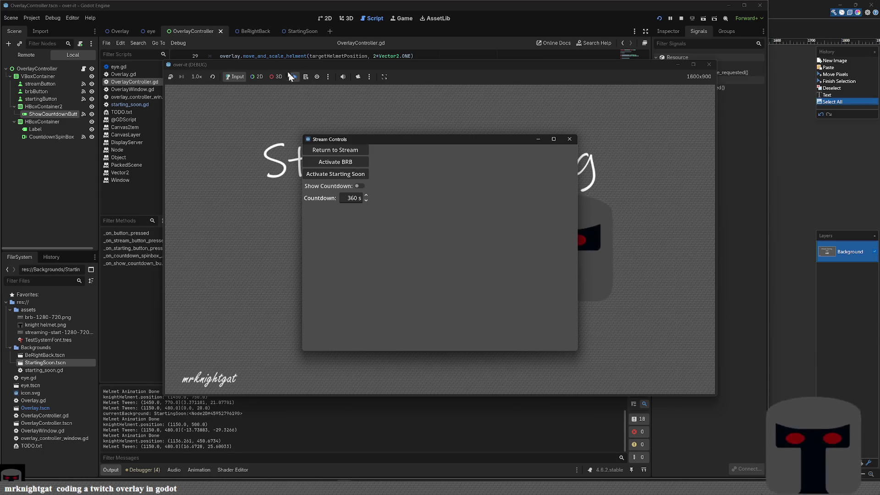
left_click(285, 32)
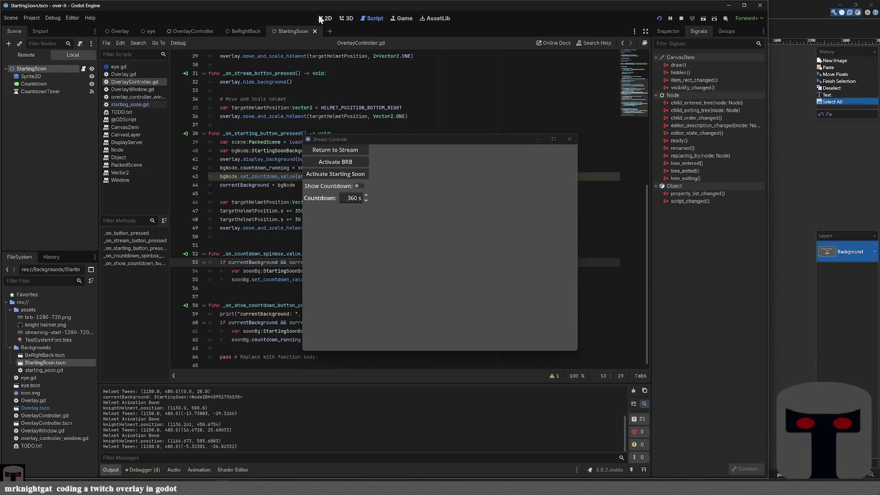
Step: Rename the starting-soon scene's root node to StartingSoonBackground
scroll(276, 85, "up", 10)
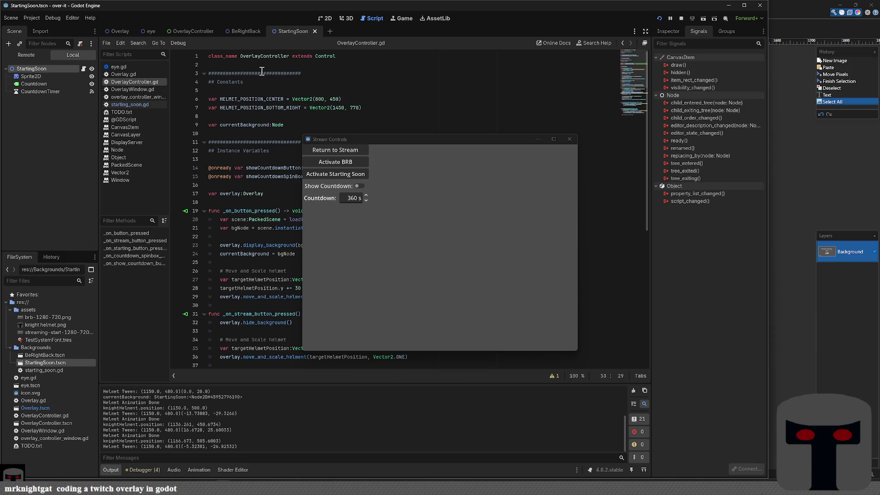
left_click(147, 105)
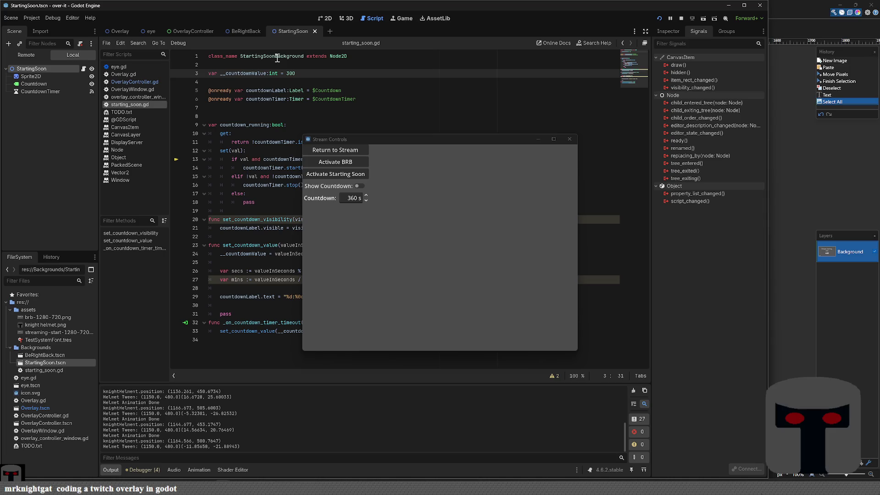
double_click(57, 69)
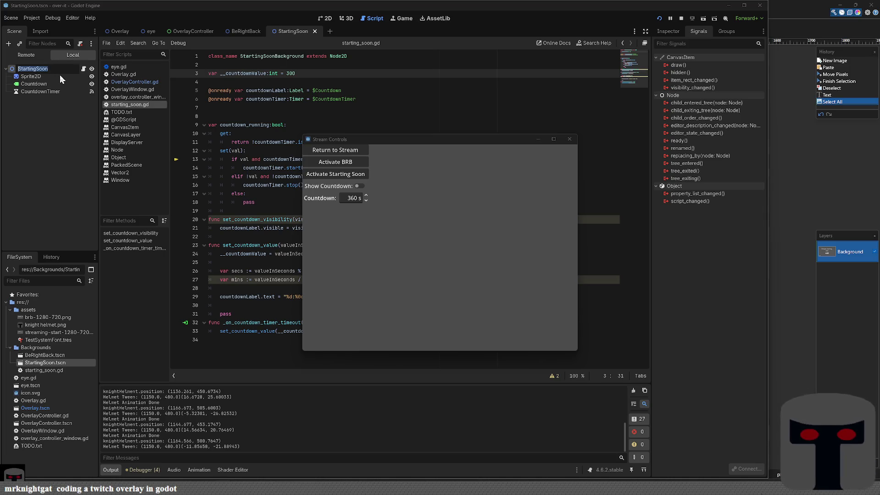
key("End")
type("Ba")
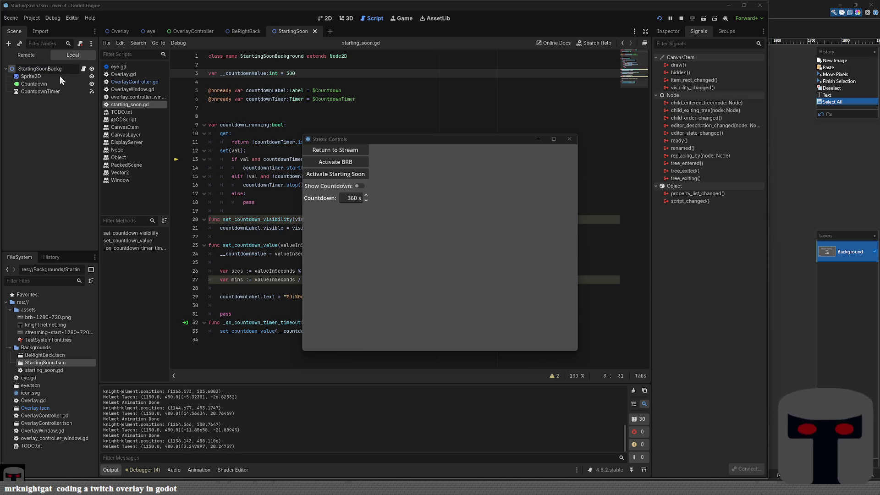
type("d")
key("Return")
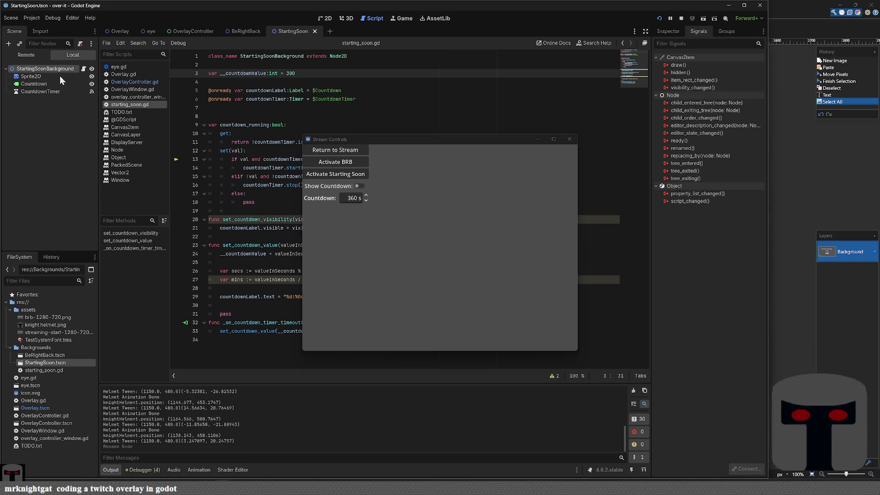
Step: Stop the running overlay, undo the accidental nudge of the root node, and return to starting_soon.gd
left_click(568, 141)
left_click(327, 21)
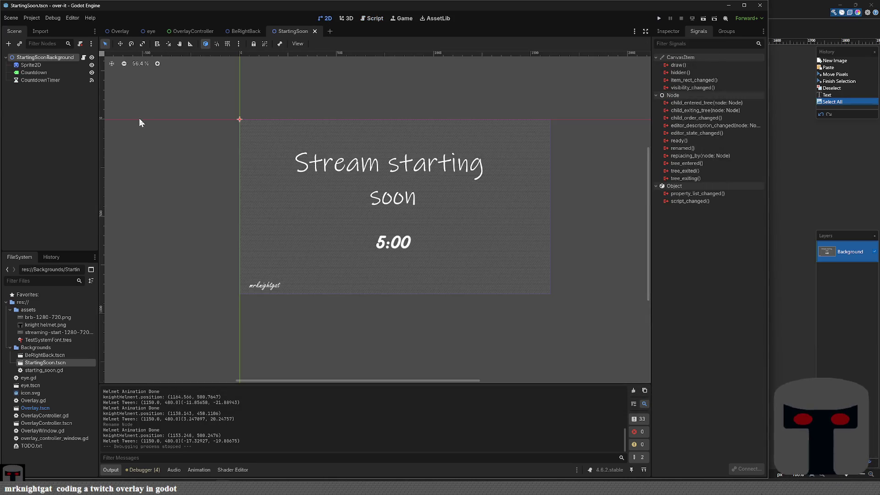
key("Left")
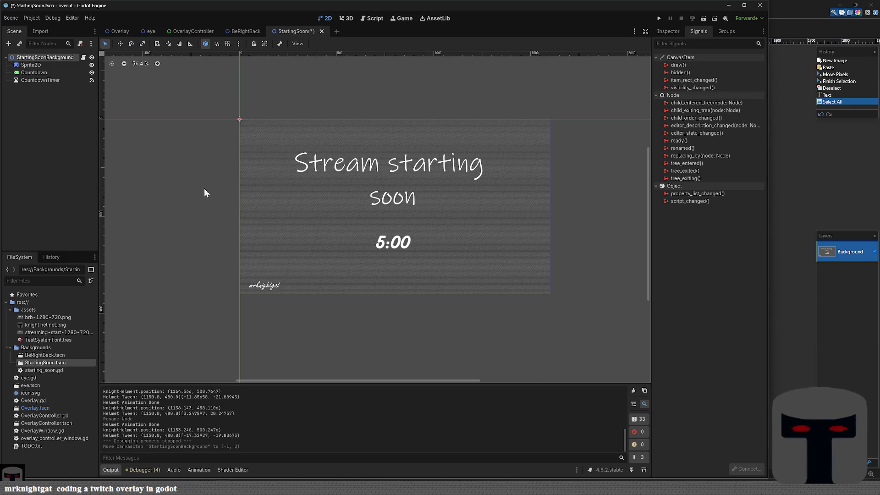
key("ctrl+z")
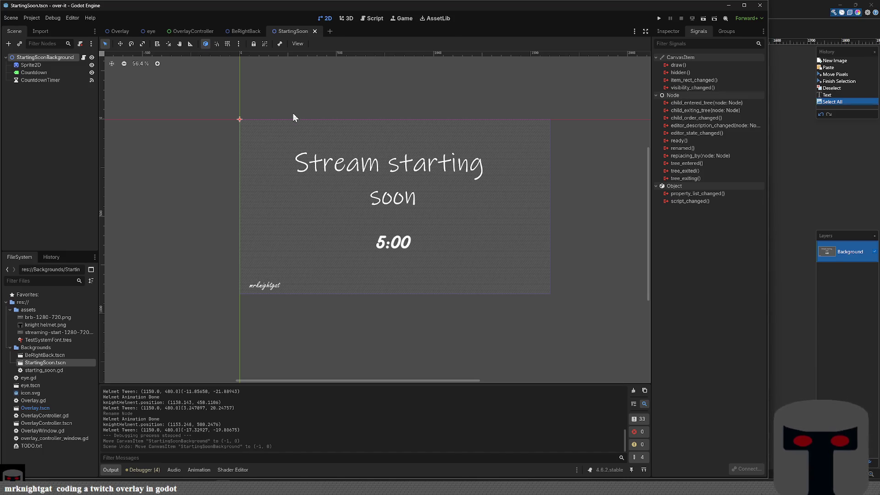
left_click(366, 18)
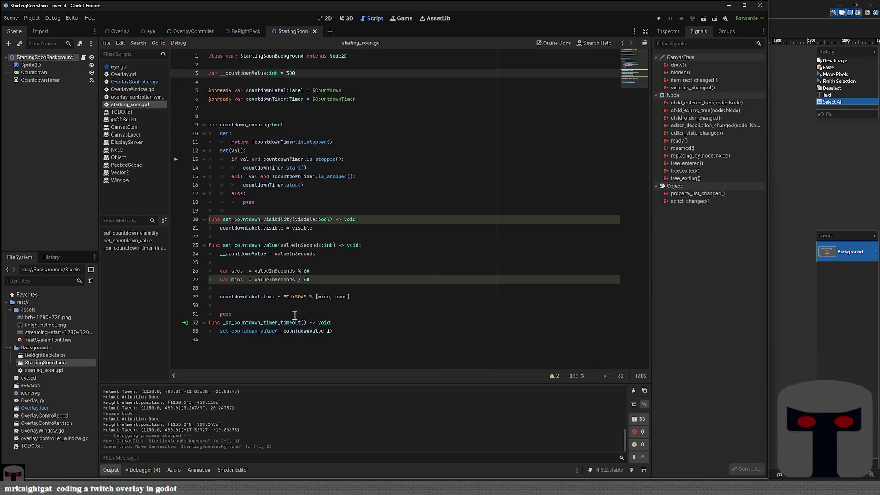
Step: Run the overlay, show the Starting Soon background with the countdown off, then stop the run
key("F5")
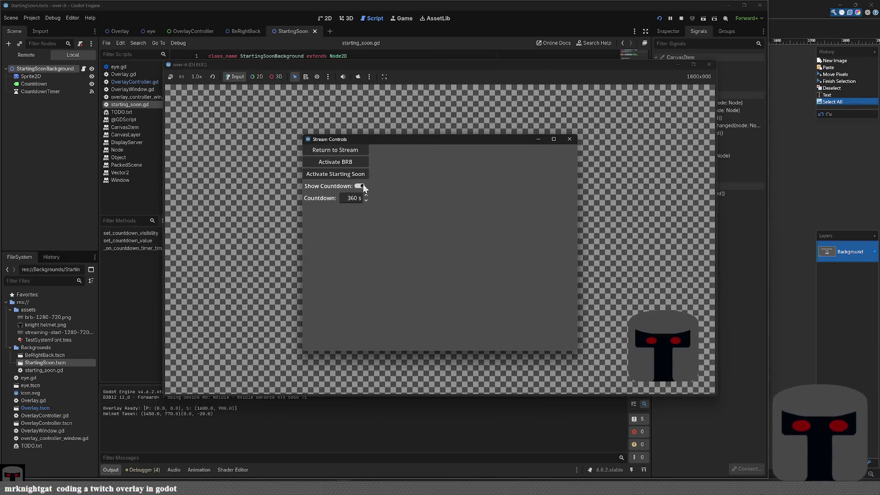
left_click(360, 186)
left_click(360, 185)
left_click(360, 186)
left_click(358, 174)
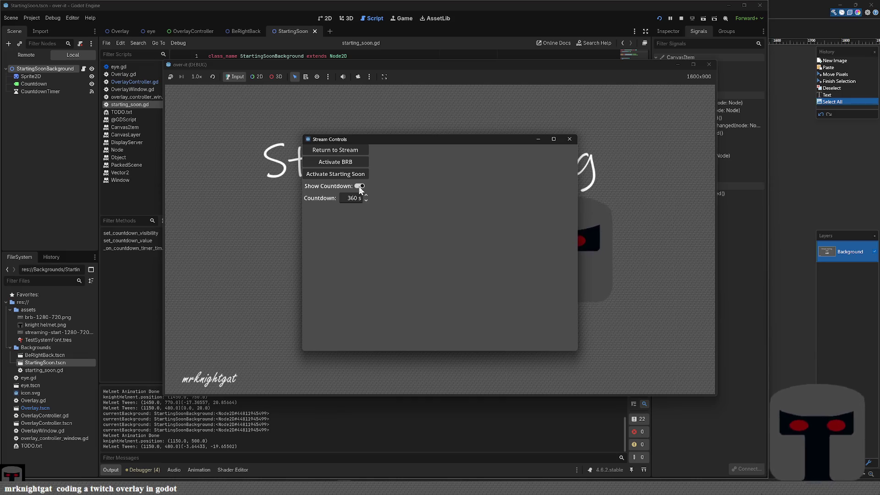
left_click(359, 186)
left_click(571, 139)
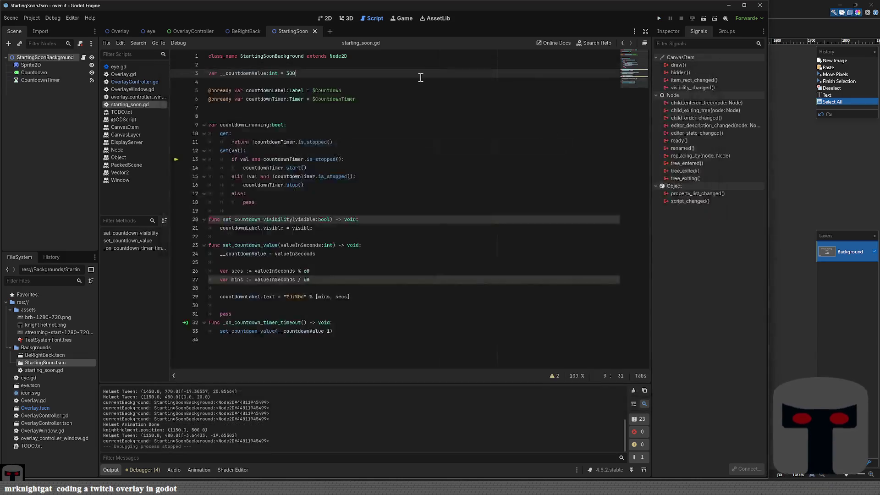
Step: Add print(currentBackground.get_class()) below line 59 of OverlayController.gd and save
left_click(195, 32)
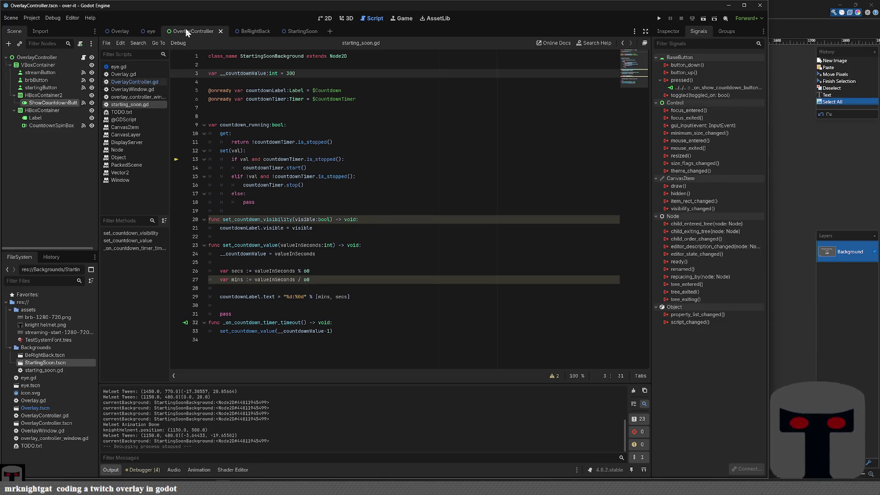
left_click(149, 81)
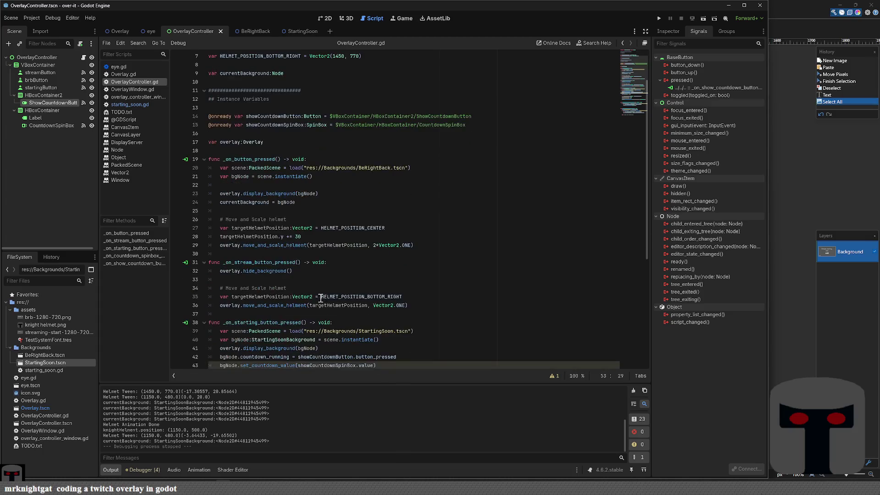
scroll(321, 298, "down", 5)
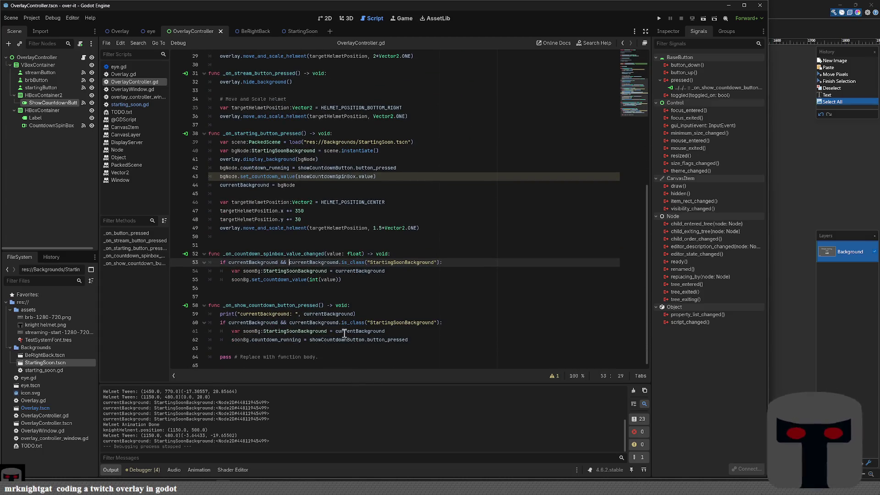
left_click(380, 315)
key("Return")
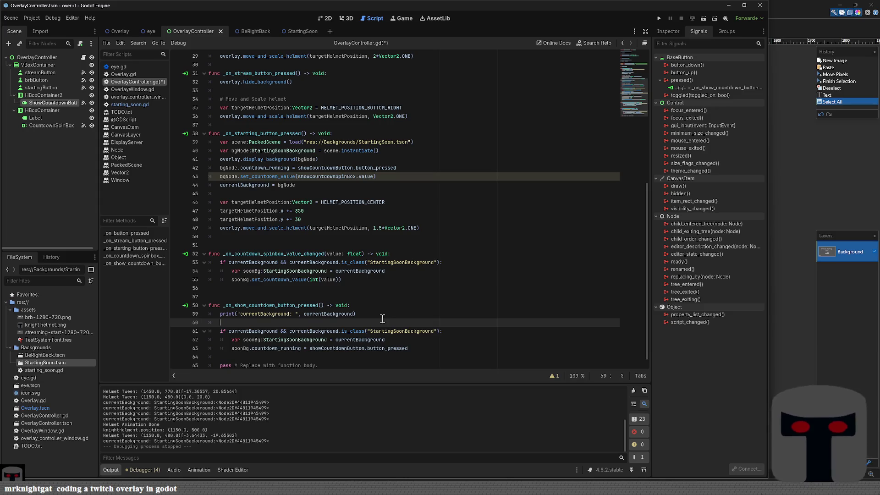
type("print(cu")
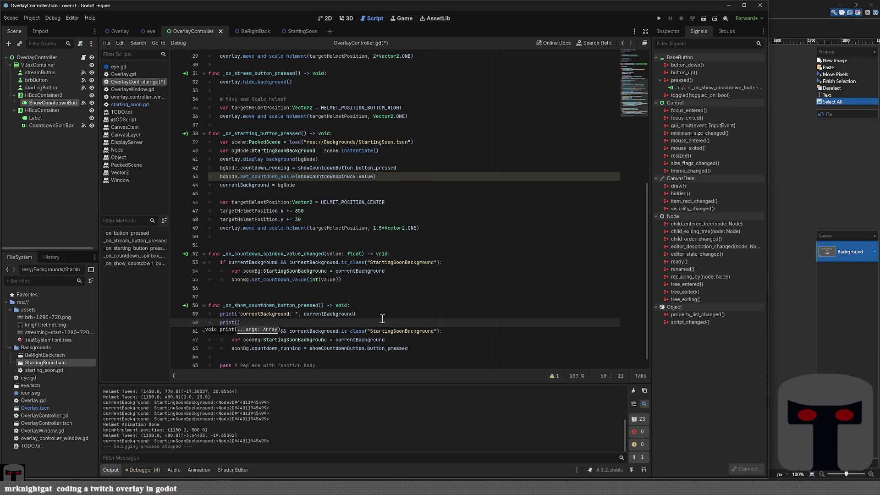
type("rr")
key("Return")
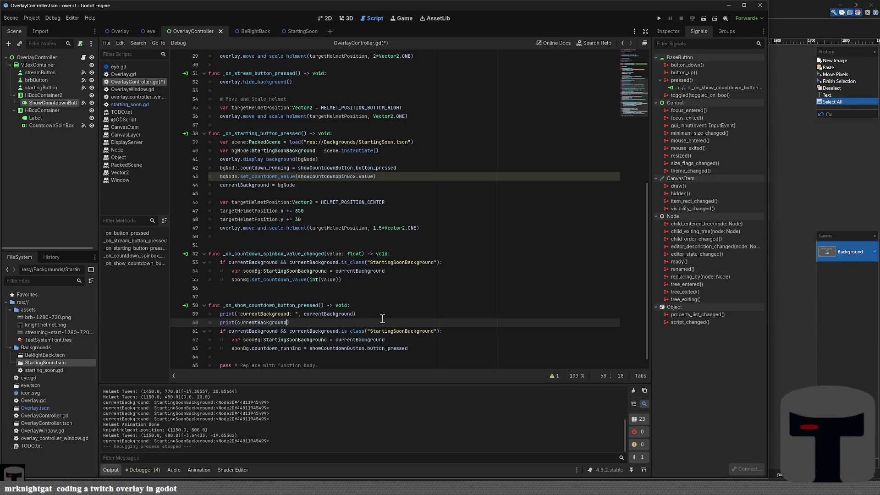
type("clas")
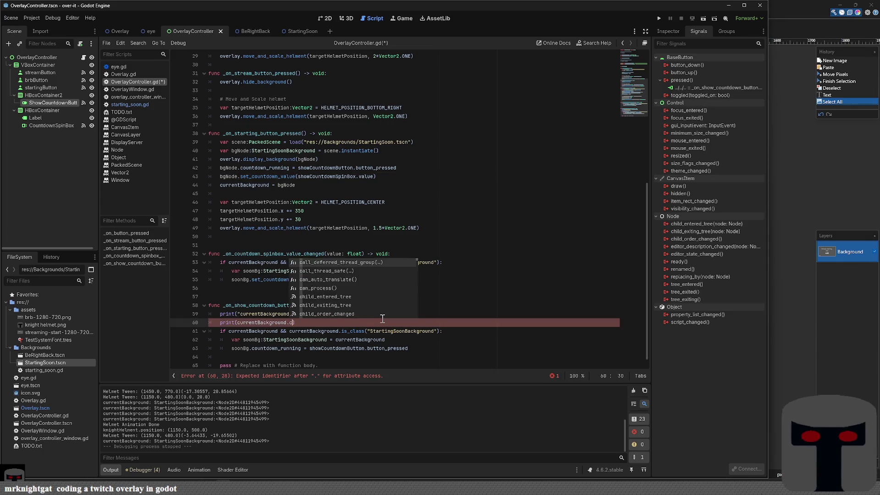
key("Down")
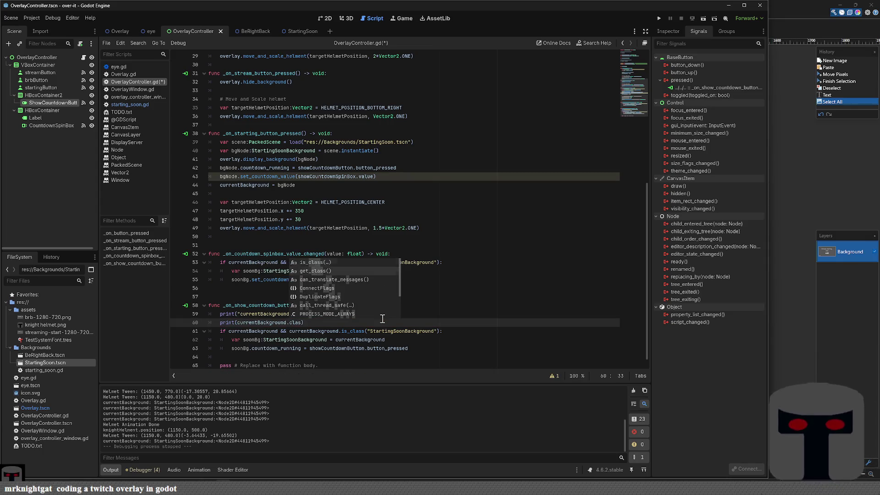
key("Return")
key("ctrl+s")
Step: Test-run the overlay showing Starting Soon with the countdown off, logging the class Node2D, then stop
key("F5")
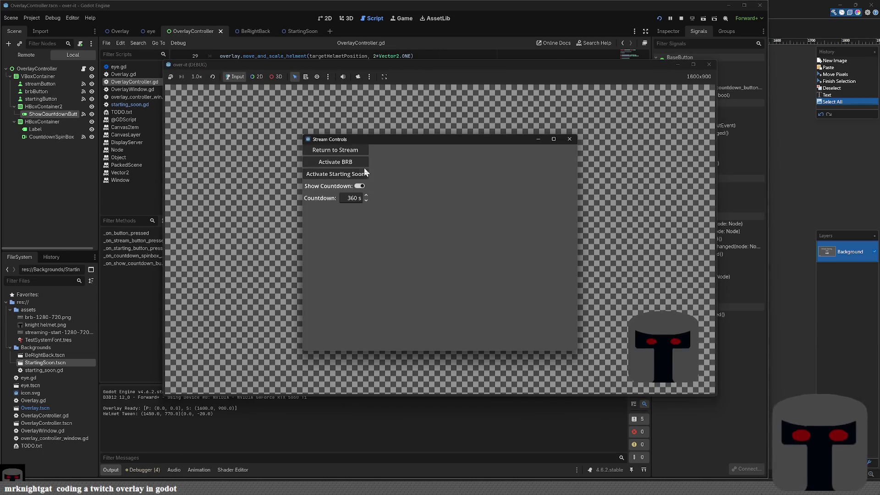
left_click(362, 172)
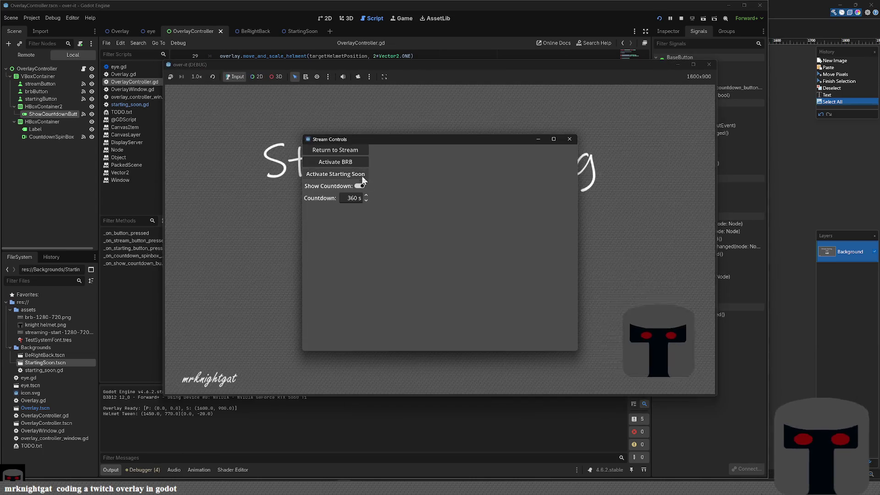
left_click(360, 184)
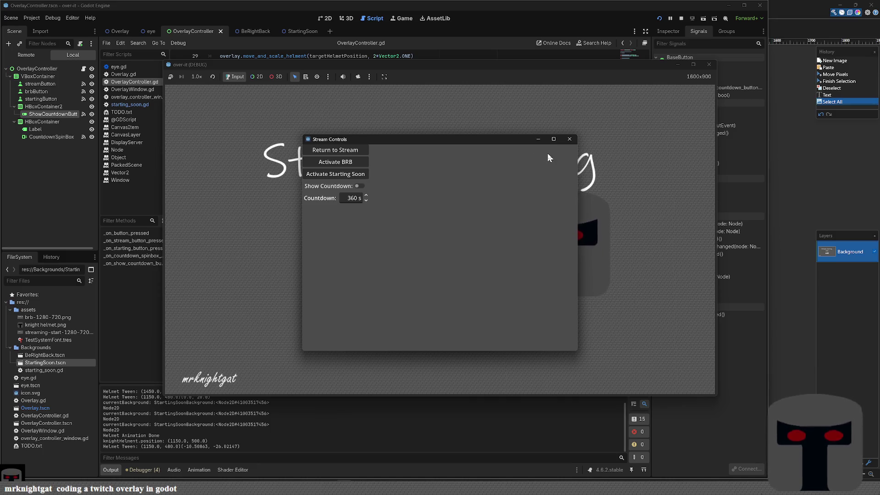
left_click(570, 139)
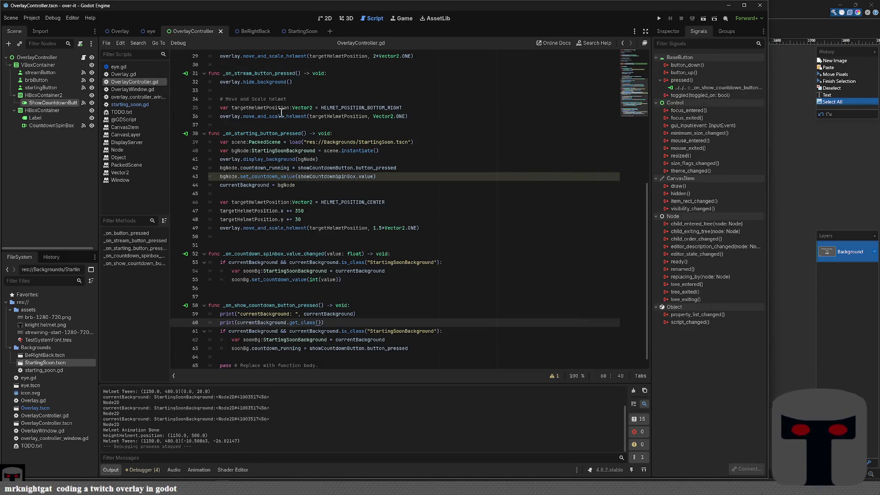
Step: Bring up the StartingSoon scene and review the currentBackground code around lines 57–60 of OverlayController.gd
left_click(299, 31)
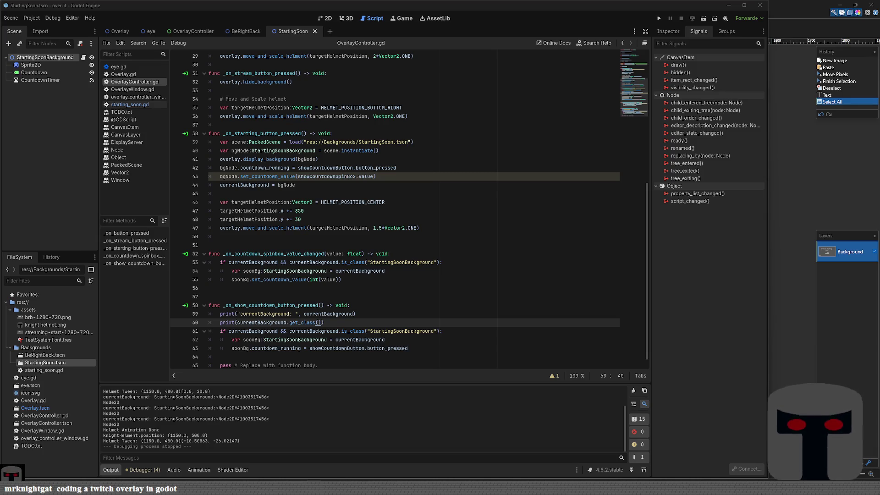
left_click(410, 294)
left_click(372, 323)
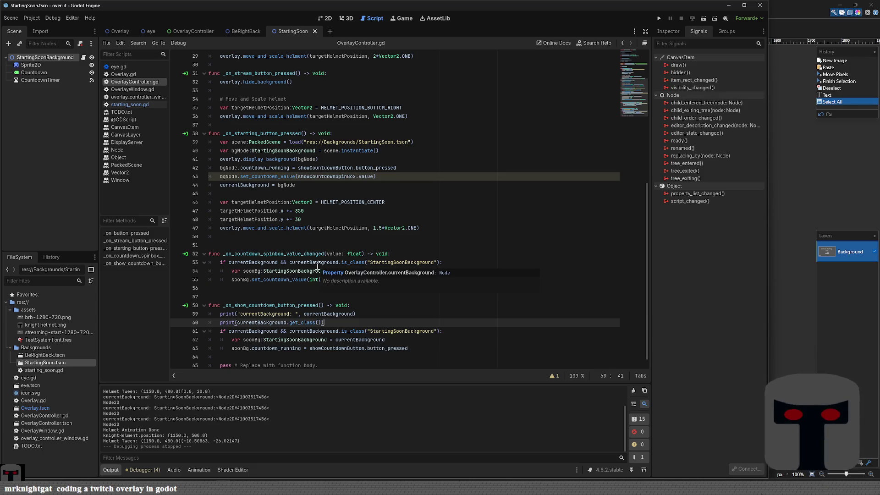
scroll(316, 273, "up", 5)
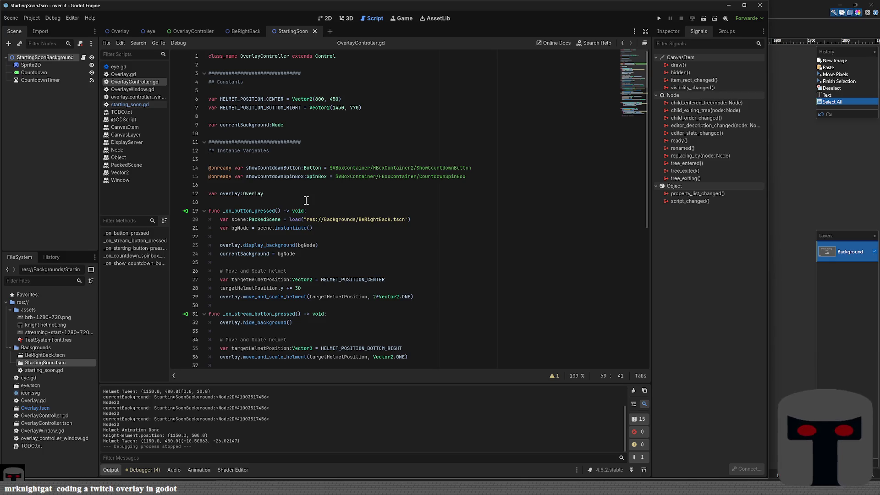
scroll(337, 266, "down", 7)
scroll(337, 266, "down", 3)
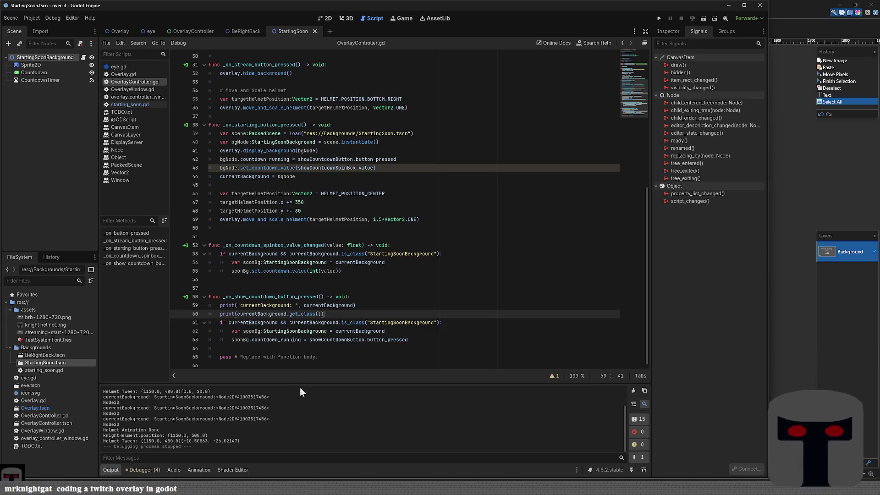
Step: Trace currentBackground back to its declaration as a Node on line 9
double_click(339, 307)
scroll(340, 313, "up", 8)
scroll(340, 313, "up", 2)
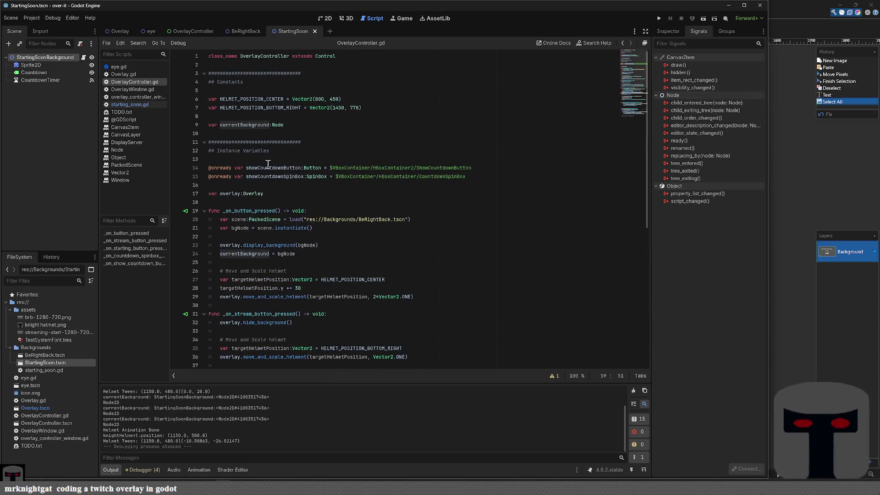
left_click(282, 125)
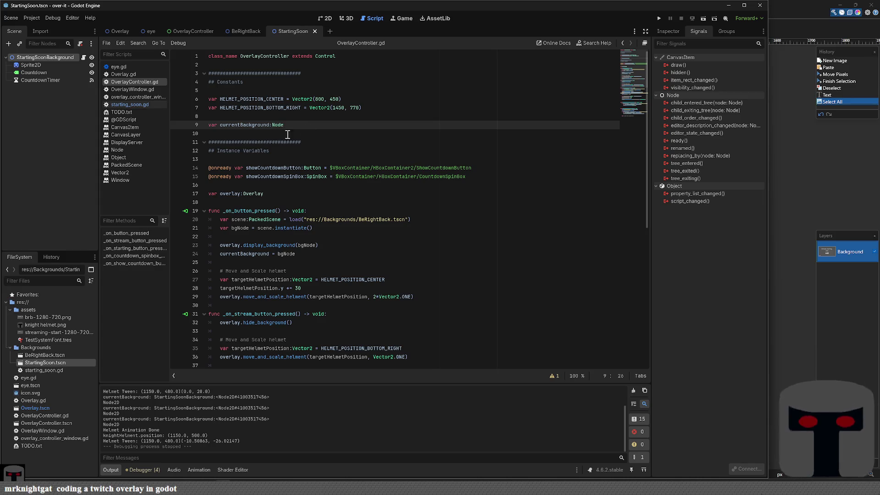
scroll(271, 227, "down", 6)
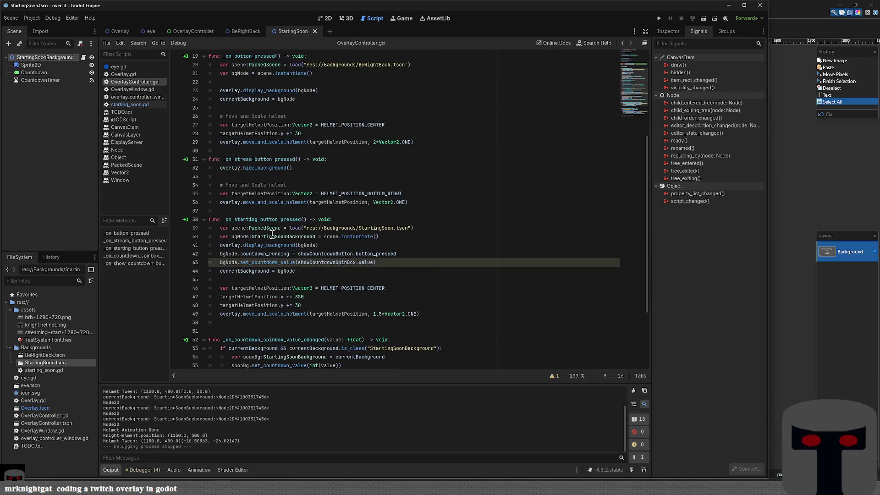
Step: Add print("bgNode.get_class(): ", bgNode.get_class()) on line 41 of the starting-button handler
left_click(449, 231)
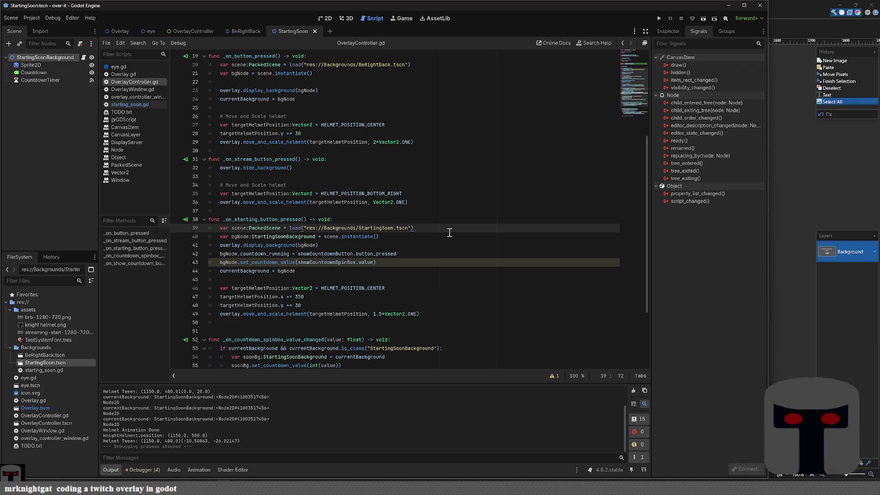
key("Down")
key("Return")
type("print")
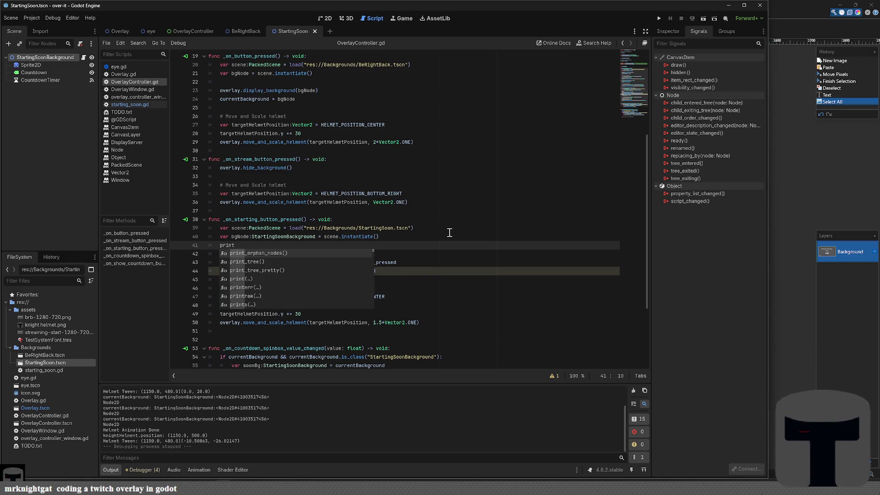
type("(bgNo")
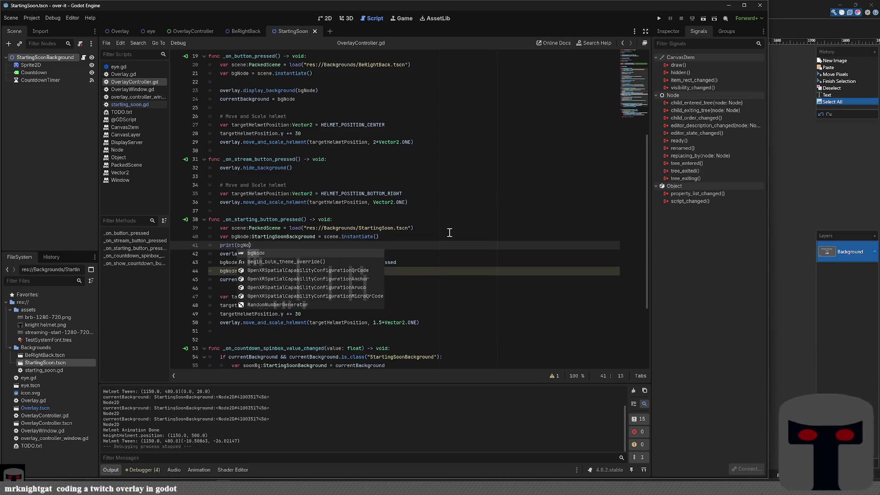
key("Escape")
type("\"bgNode")
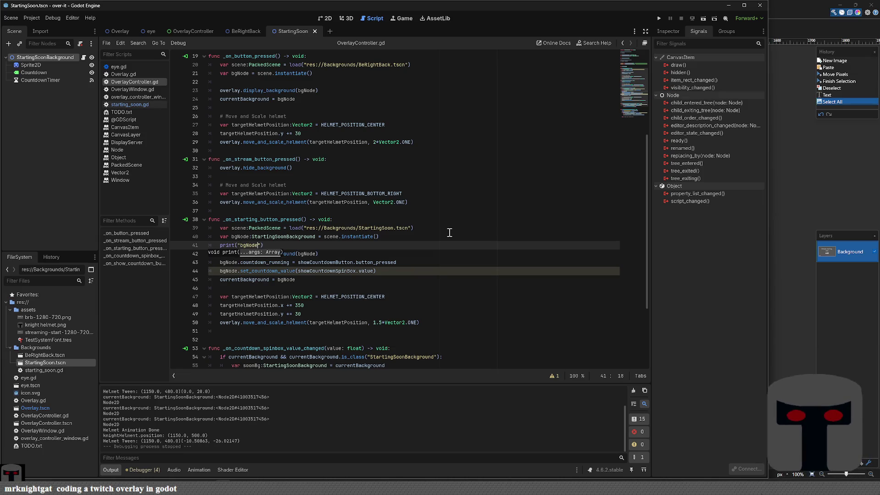
type(".get_class")
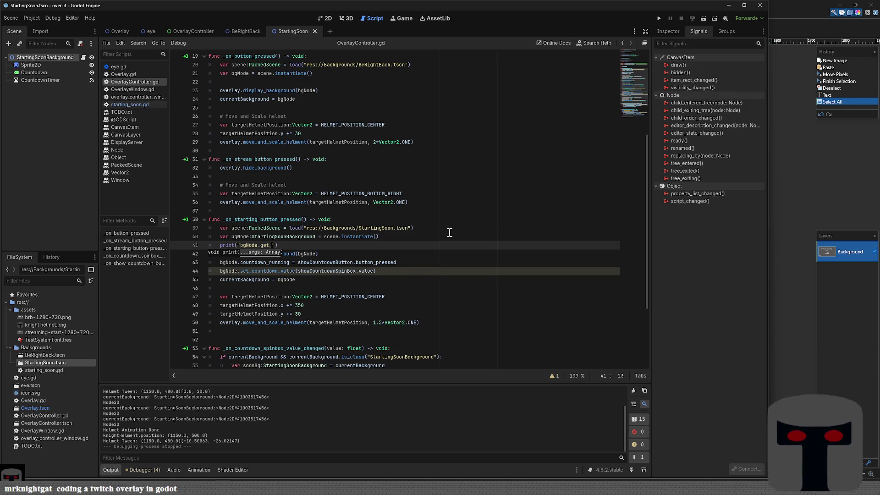
type("(): \"")
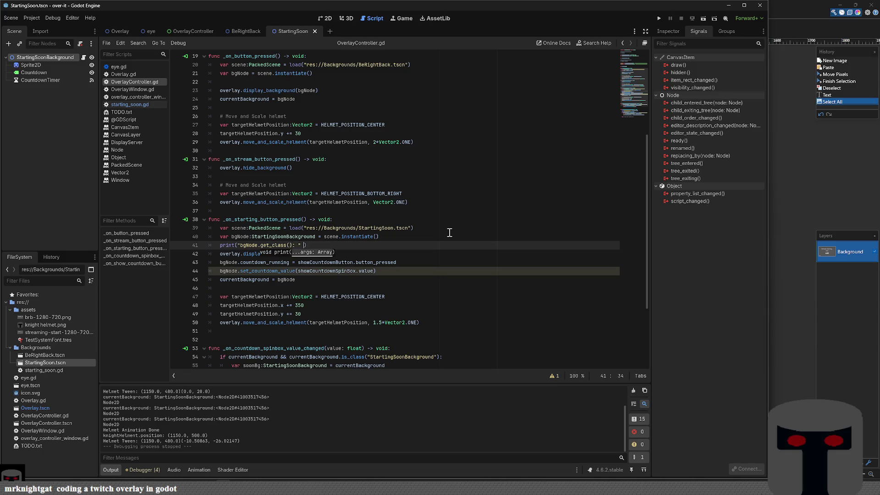
type(", bgNode.g")
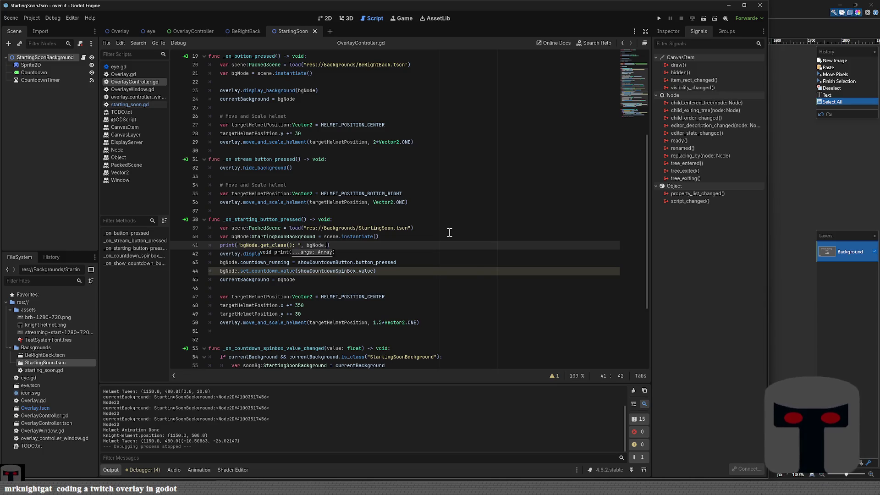
type("et_class(")
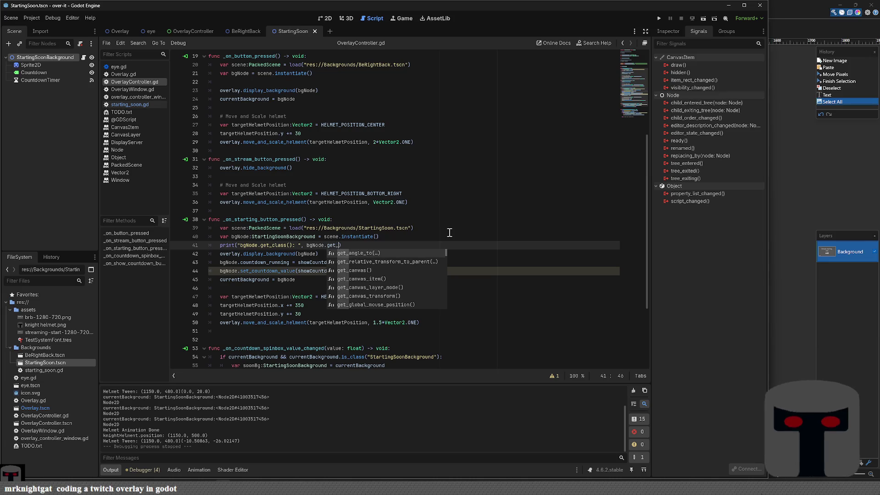
key("Return")
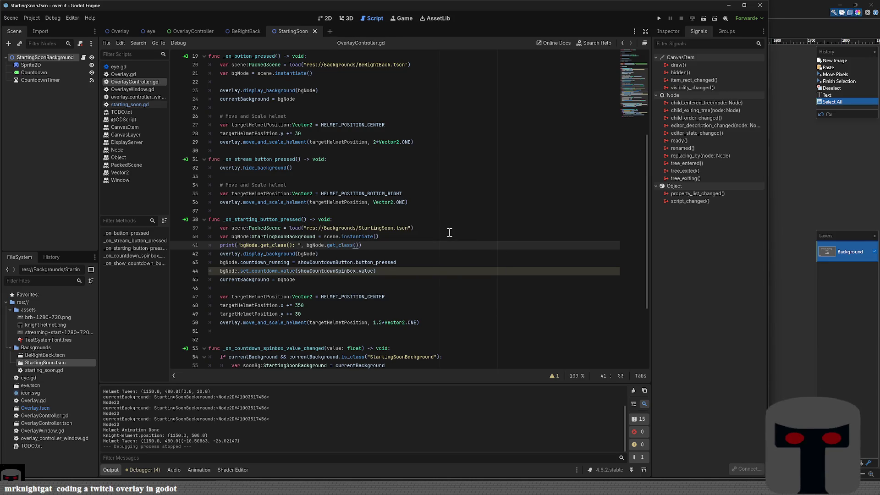
Step: Run the overlay, activate Starting Soon to log bgNode's class as Node2D, then close the game
key("F5")
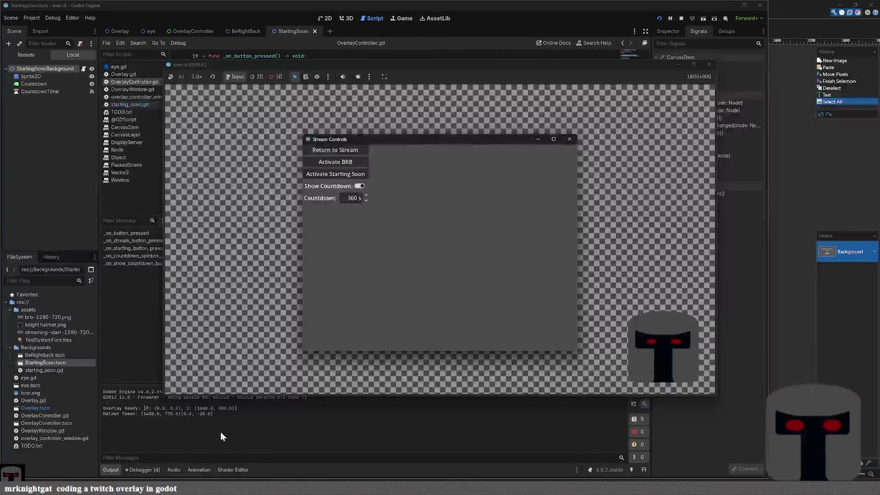
left_click(350, 174)
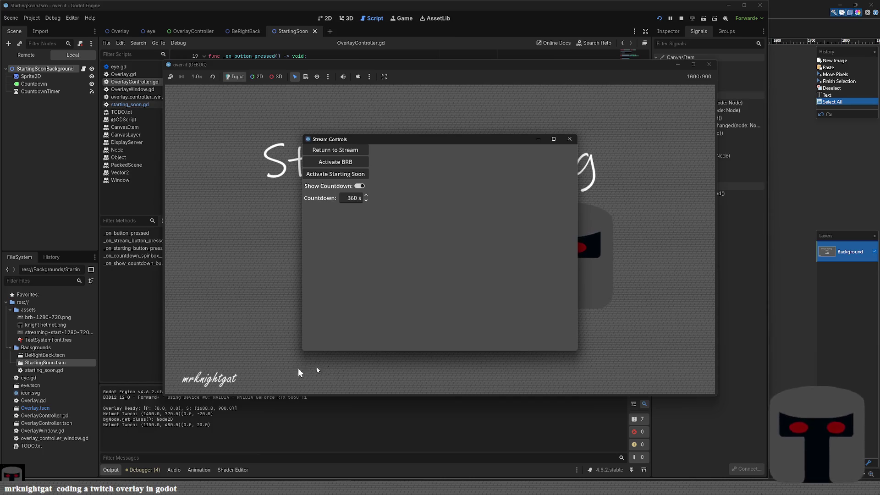
left_click(577, 139)
scroll(288, 185, "up", 5)
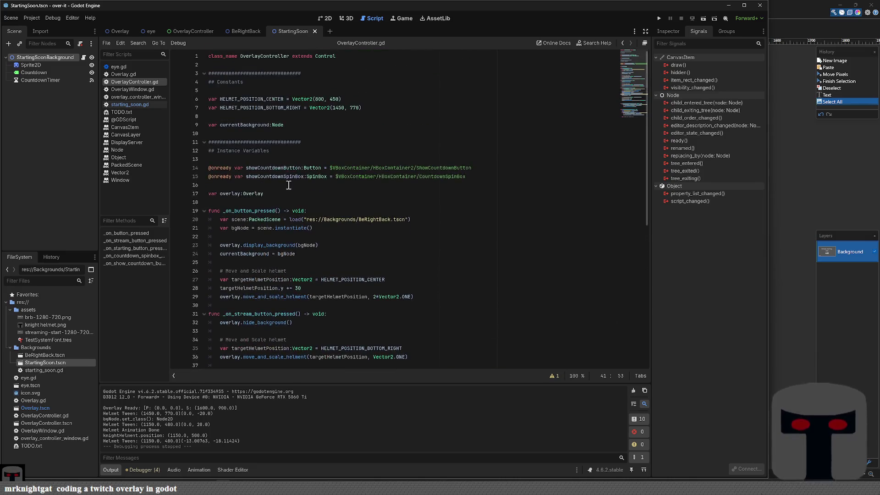
left_click(254, 64)
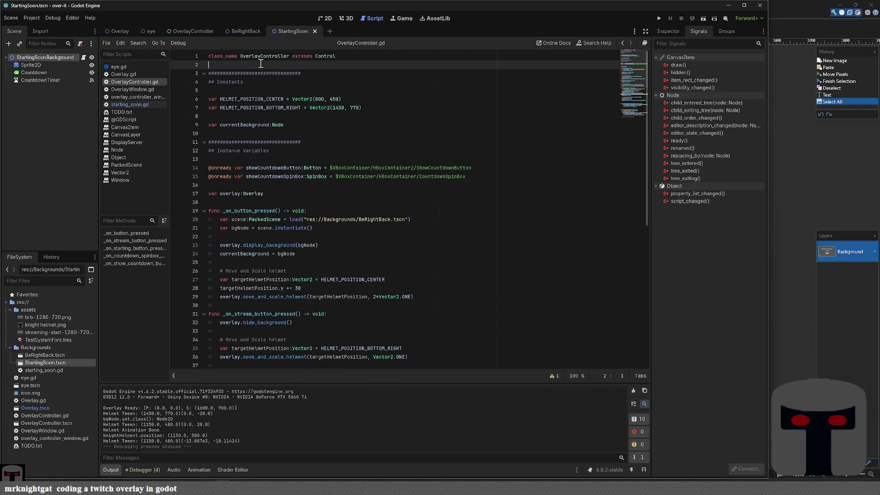
key("Up")
key("ctrl+shift+Right")
key("ctrl+shift+Right")
key("ctrl+shift+Left")
left_click(262, 61)
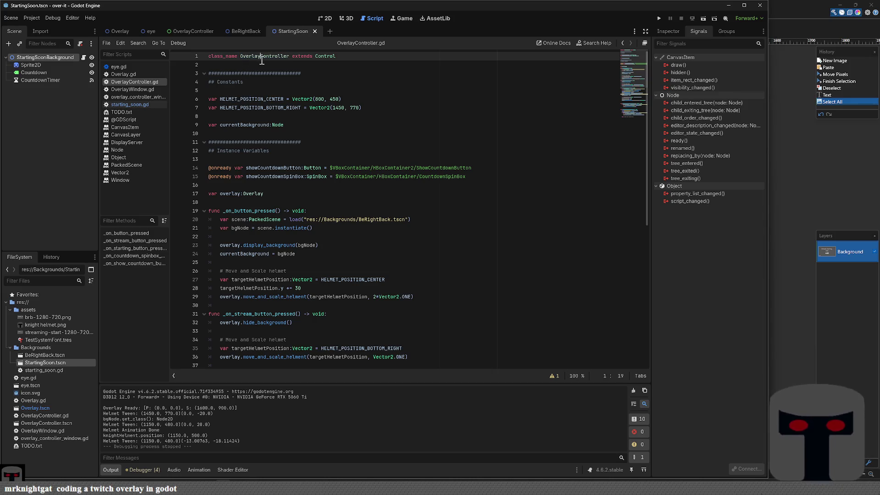
double_click(262, 61)
left_click(251, 56)
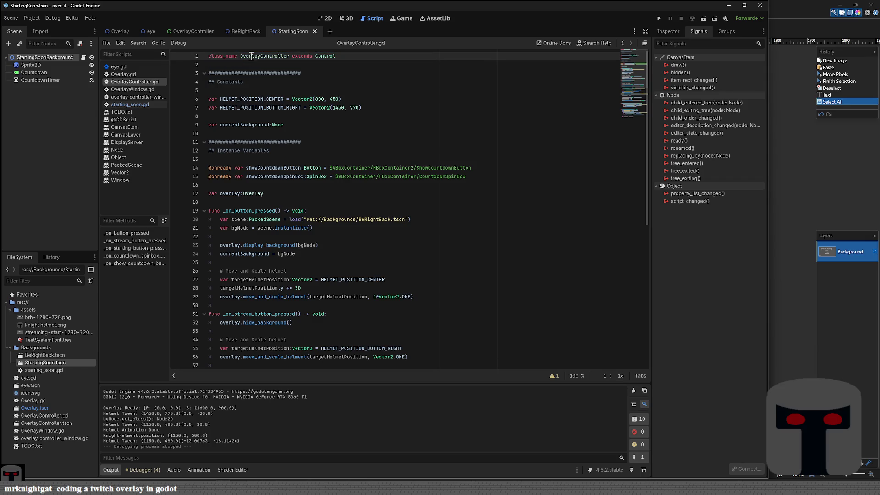
double_click(251, 56)
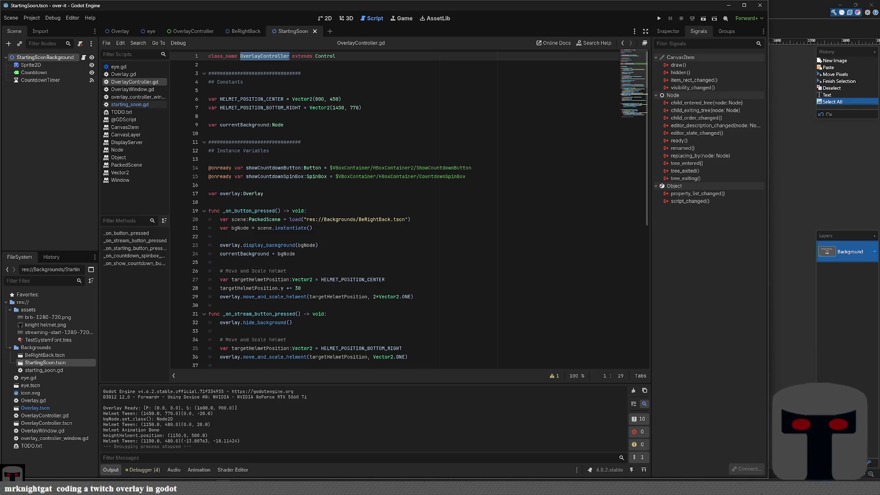
scroll(284, 248, "down", 10)
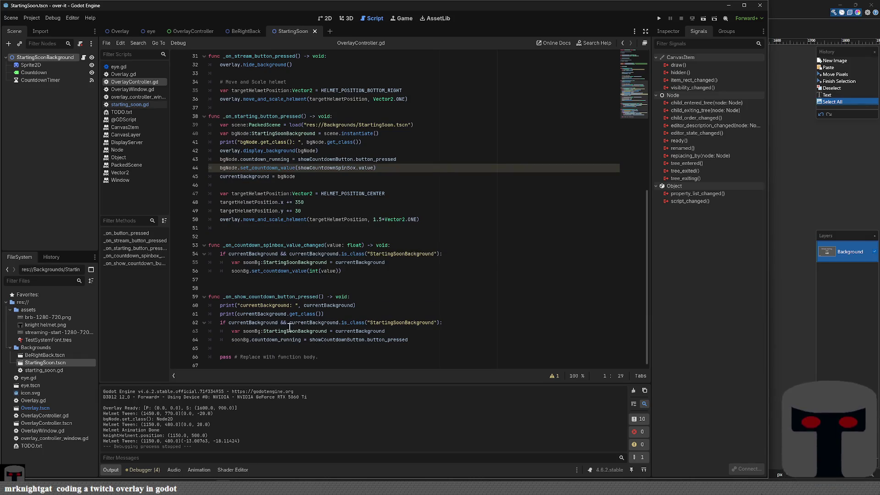
mouse_move(334, 318)
left_mouse_down()
mouse_move(192, 312)
mouse_move(208, 307)
left_mouse_up()
left_click(337, 158)
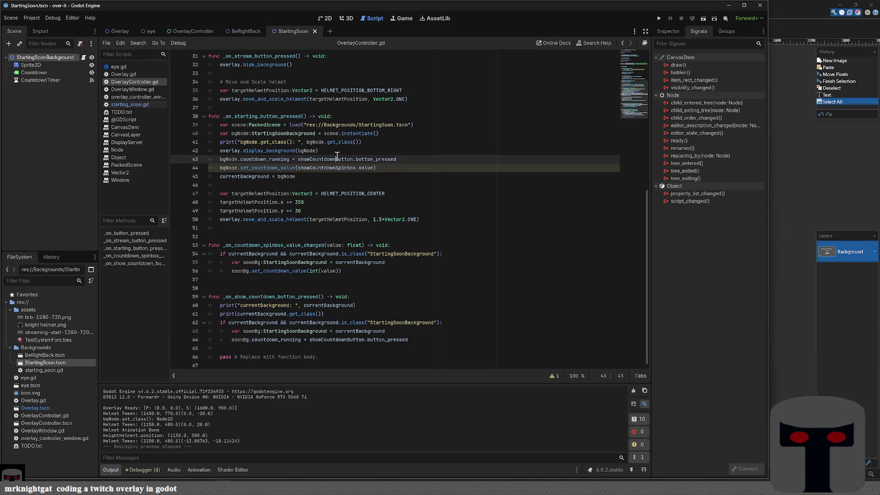
Step: Insert blank lines around the bgNode.get_class() print call in the starting-button handler
key("Up")
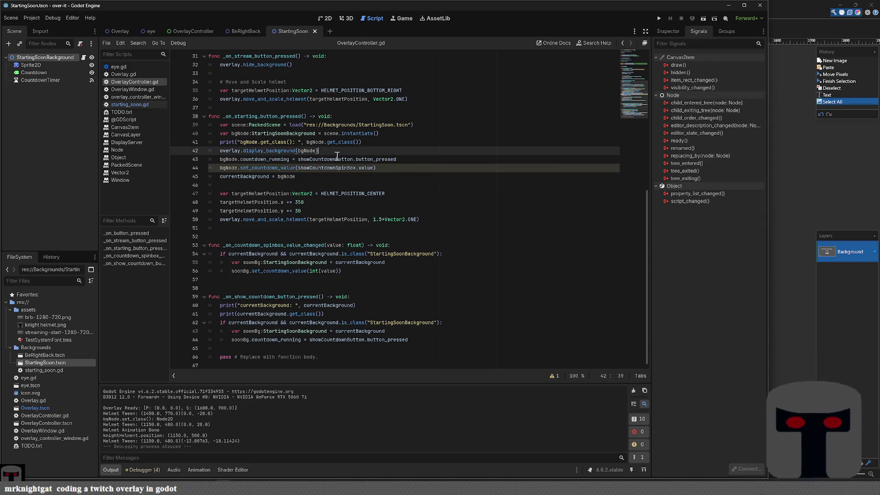
key("Return")
key("Return")
key("Up")
key("Up")
key("Up")
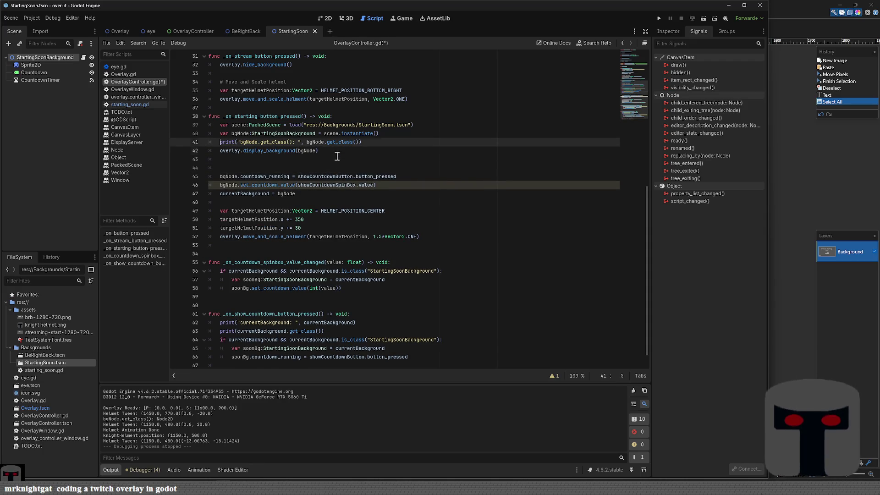
key("Return")
key("Up")
key("Down")
key("shift+Down")
key("shift+Down")
key("shift+Up")
key("shift+End")
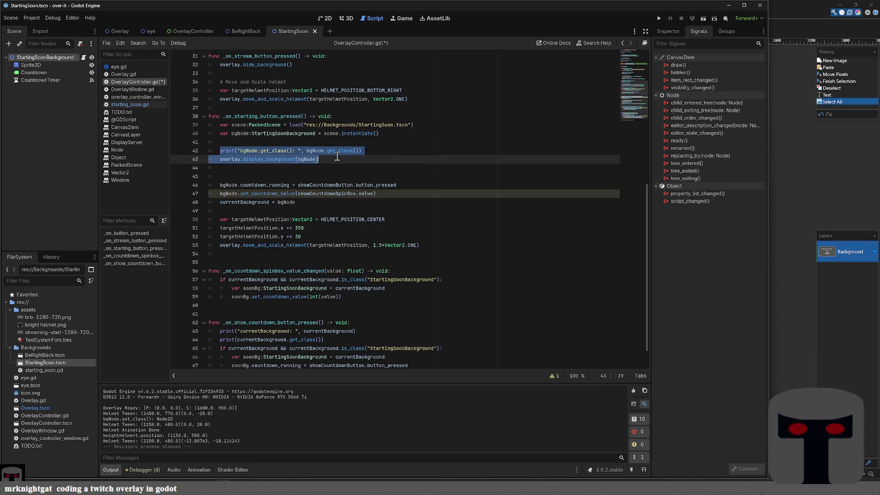
key("Up")
key("Up")
key("Down")
key("Up")
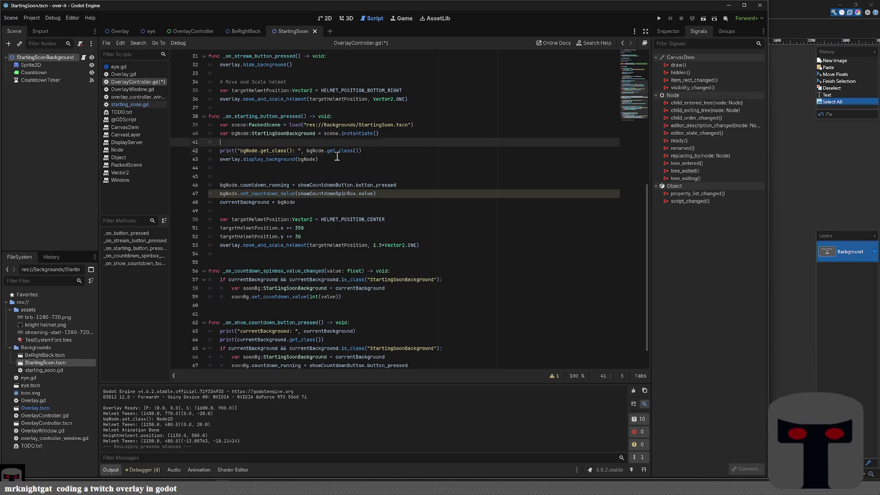
Step: Add the comment # Why isn't this "StartingSoonBackground"? above the print and save
key("Return")
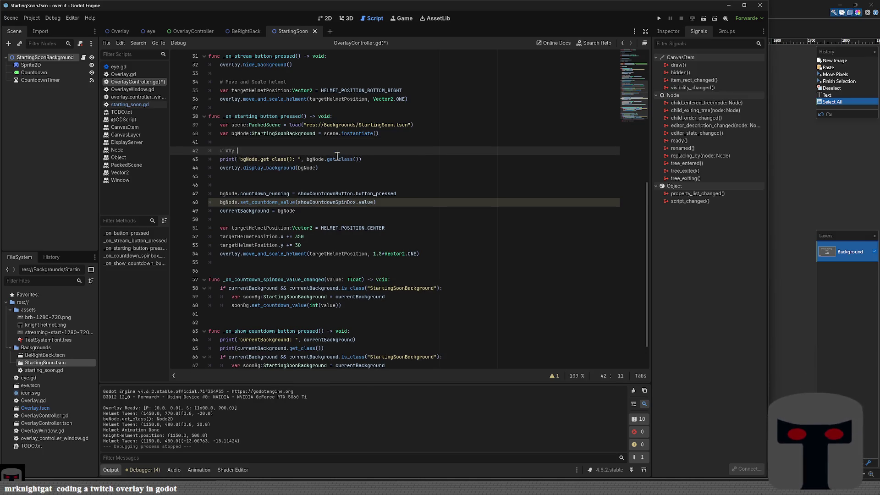
type("\"Starti")
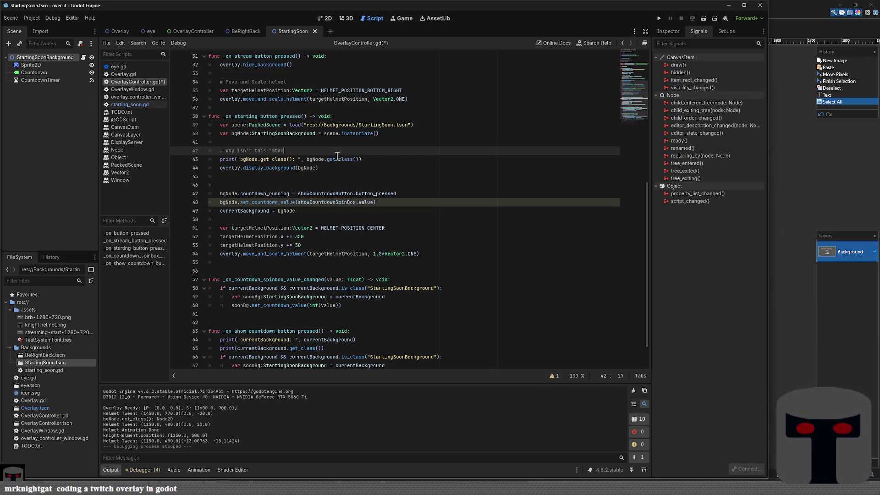
type("ngSoonBack")
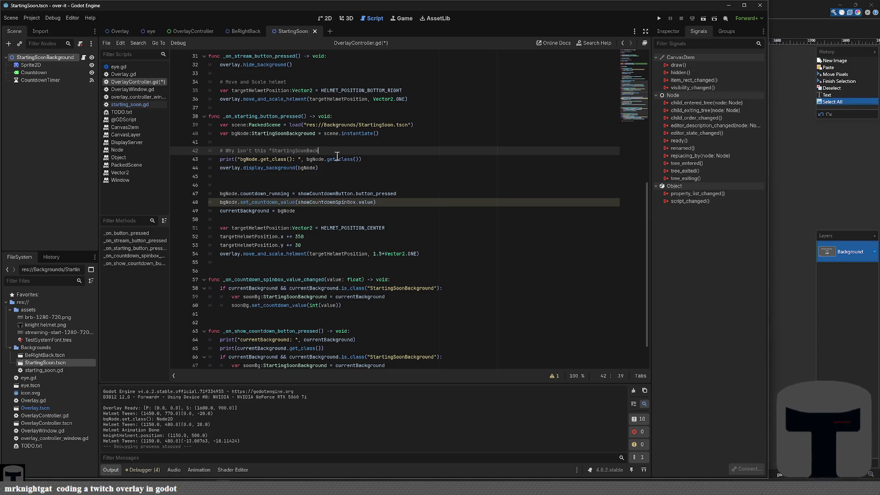
type("ground\"")
key("ctrl+s")
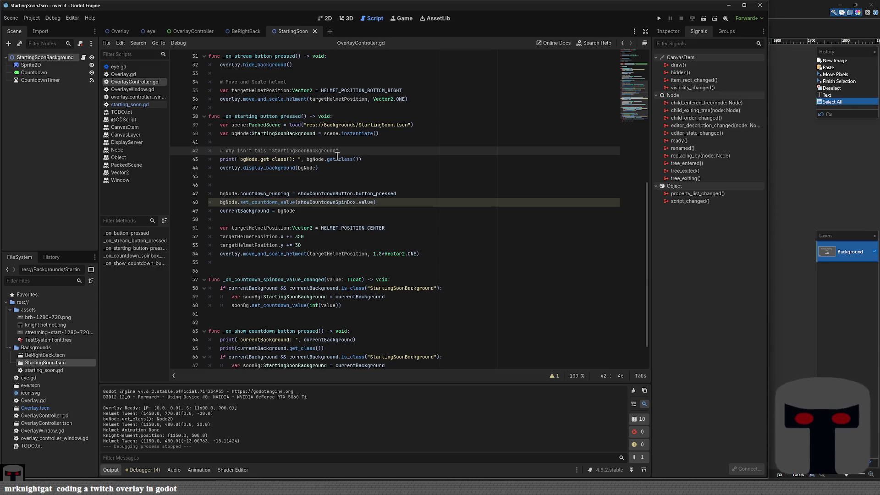
type("?")
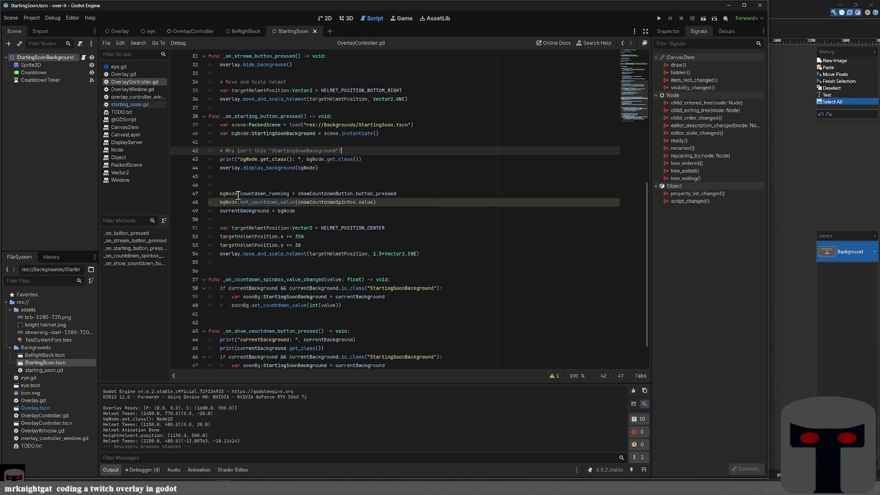